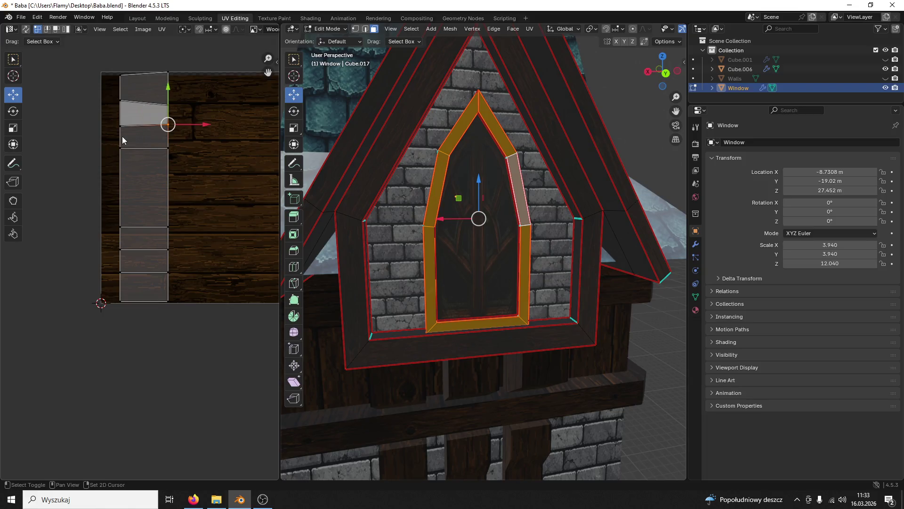
Step: Flatten the slanted top UV edge by scaling it to 0 on Y
click(123, 133)
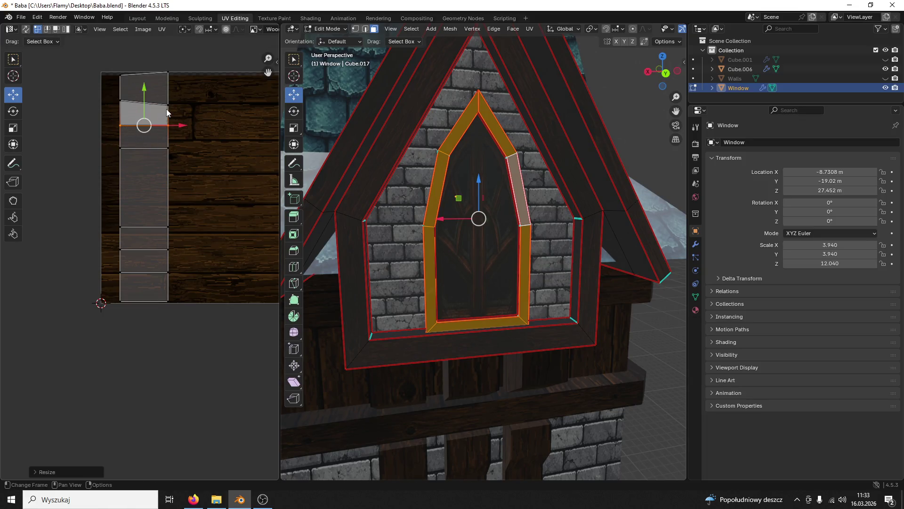
click(165, 104)
key(s)
key(y)
right_click(121, 100)
click(142, 74)
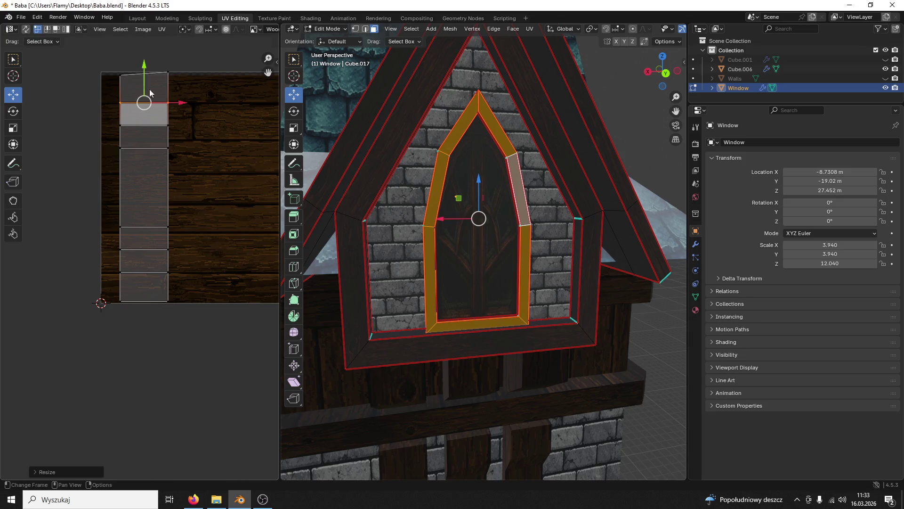
key(s)
key(y)
key(0)
key(Return)
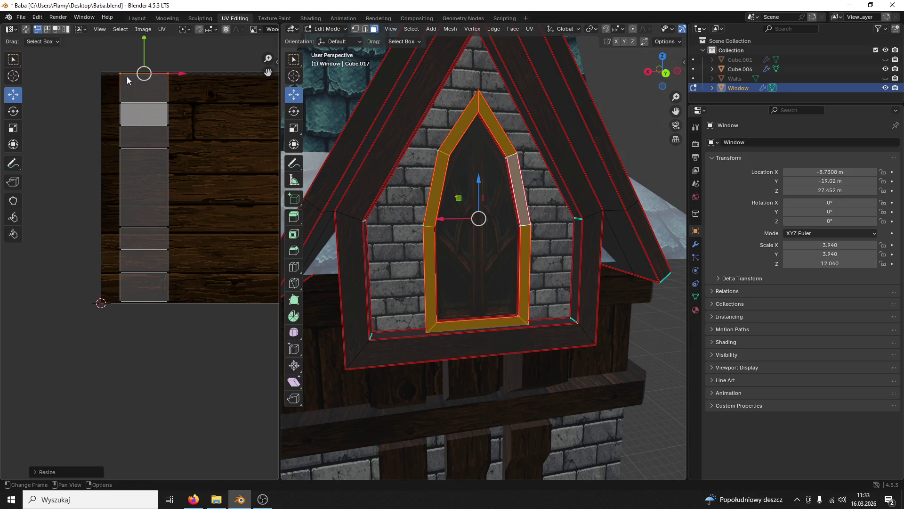
Step: Rotate the UV strip 90° to horizontal with ar90 and resize it
drag(281, 142, 466, 155)
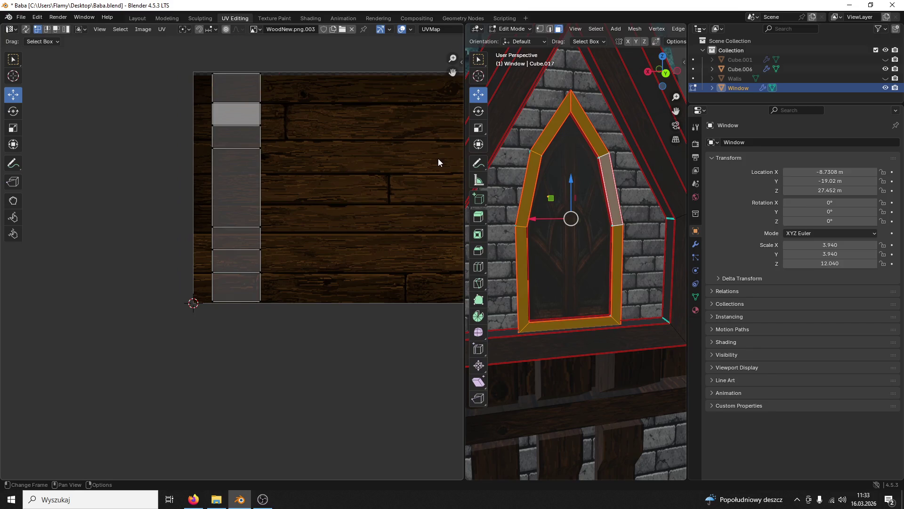
text(ar90)
key(Return)
key(s)
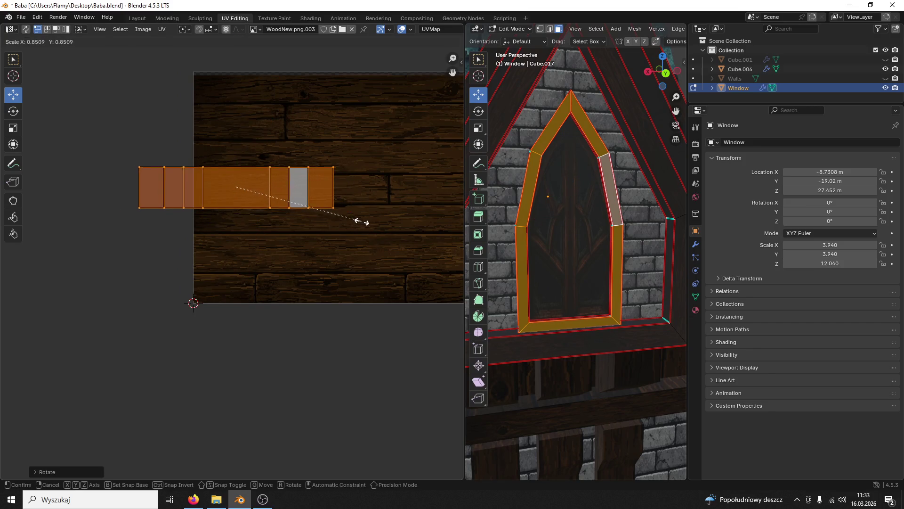
click(361, 220)
Step: Move and stretch the strip horizontally along the wood planks of the texture
scroll(right, 3)
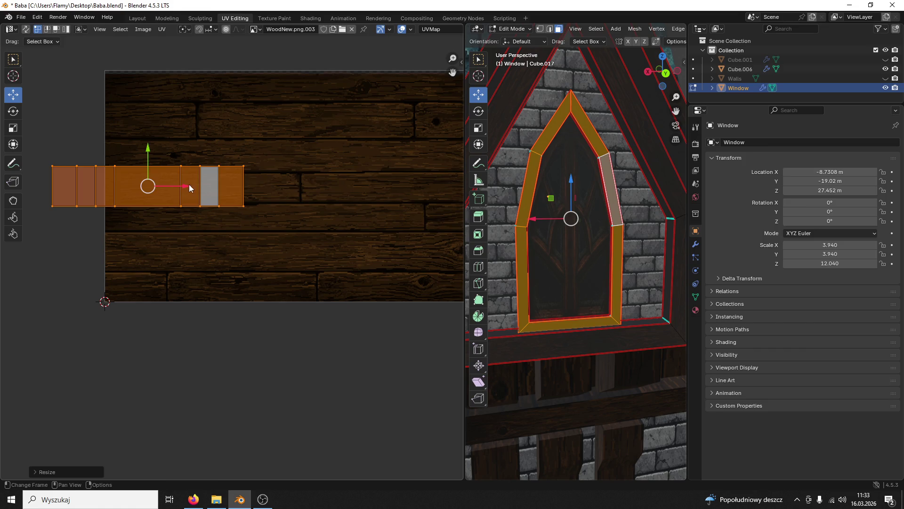
key(g)
click(349, 180)
key(s)
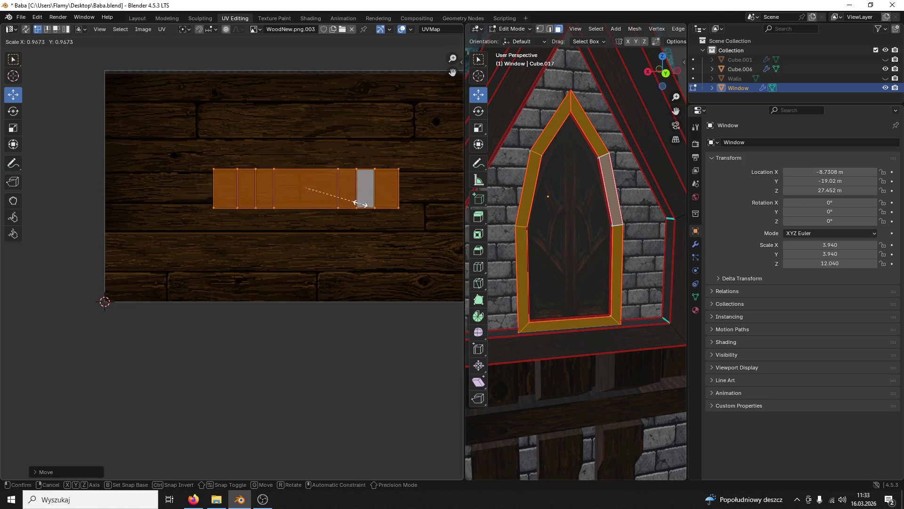
click(332, 152)
key(g)
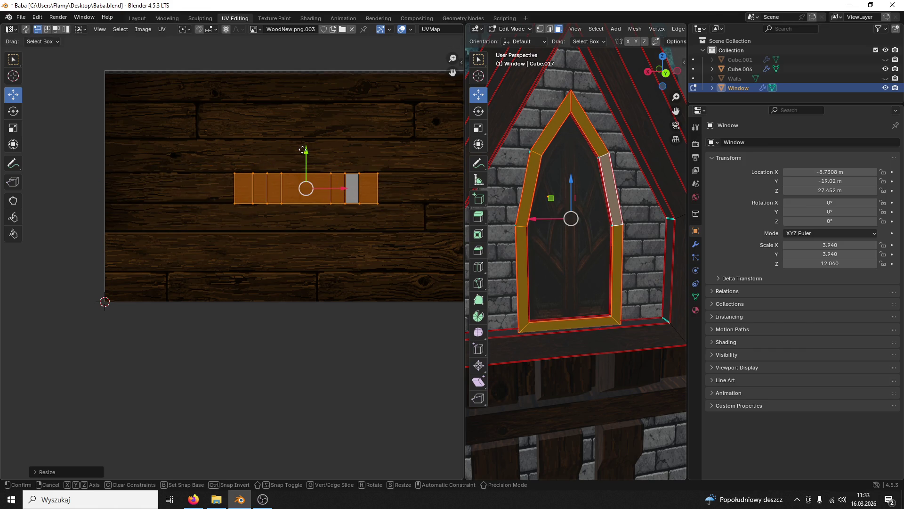
right_click(302, 149)
key(s)
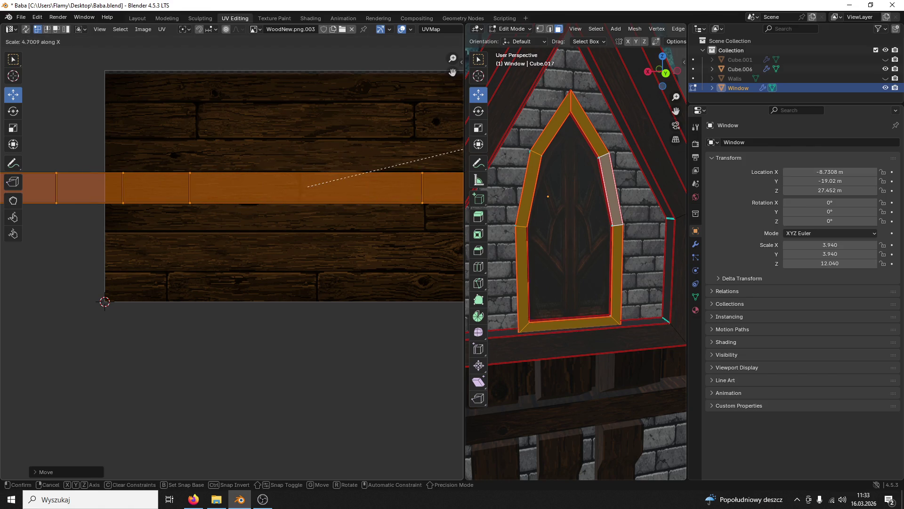
click(7, 153)
click(636, 159)
scroll(up, 3)
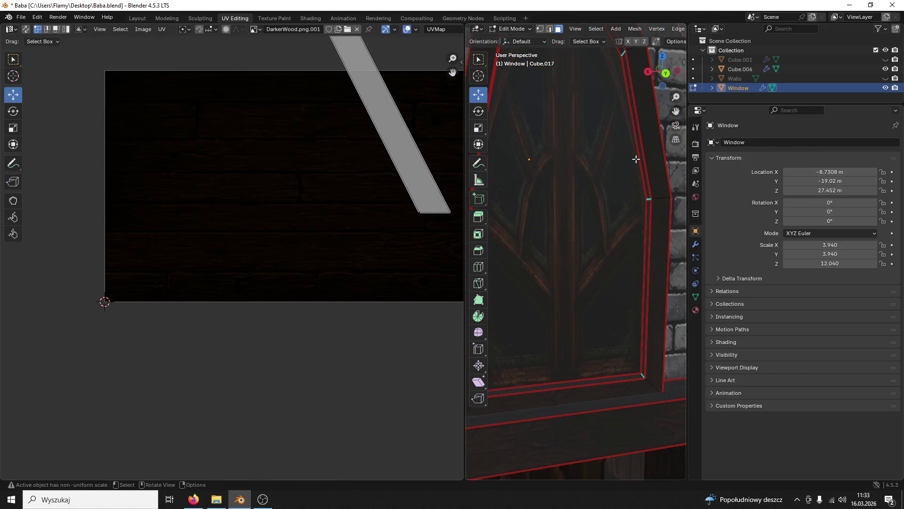
Step: Select the whole L-shaped side frame piece with Select Linked (L) and zoom out
drag(635, 159, 628, 175)
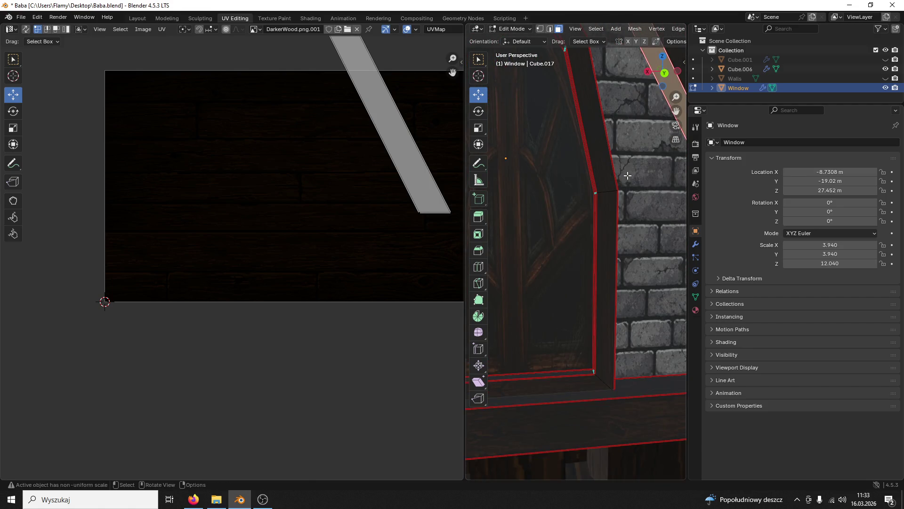
click(627, 175)
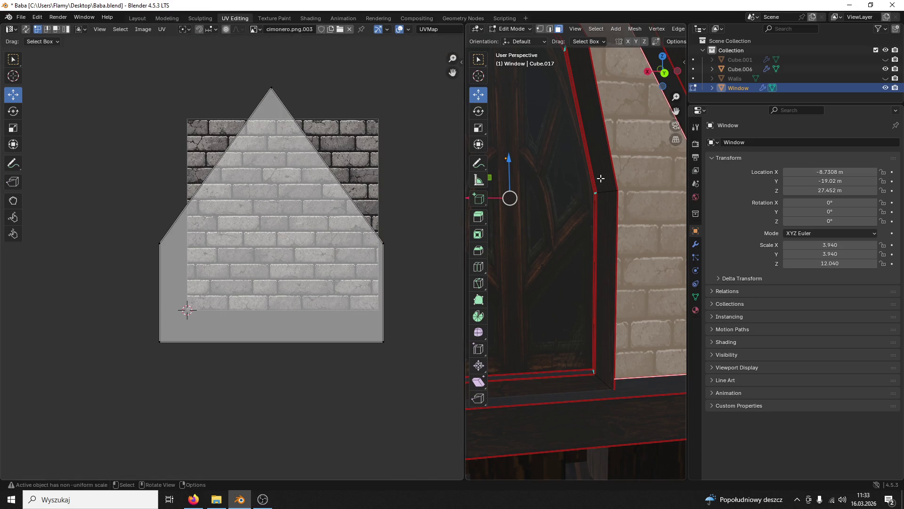
click(600, 178)
key(l)
scroll(down, 3)
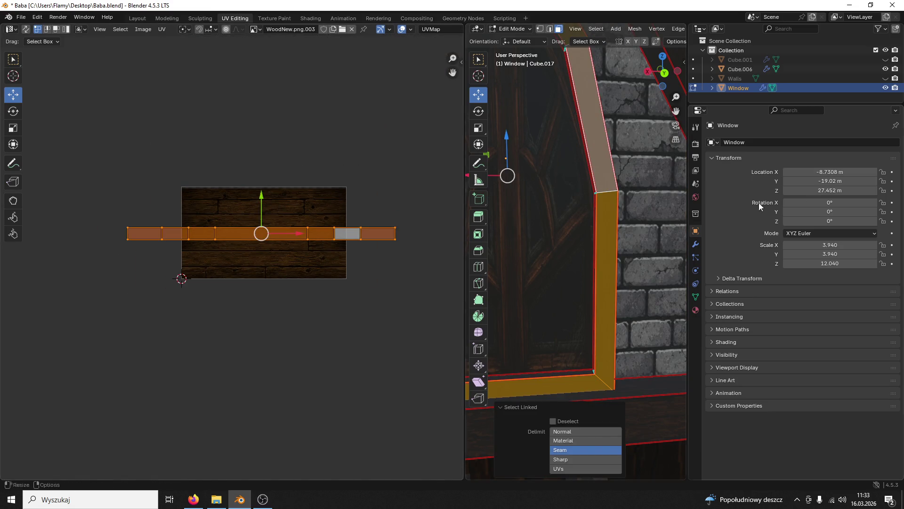
key(alt+Tab)
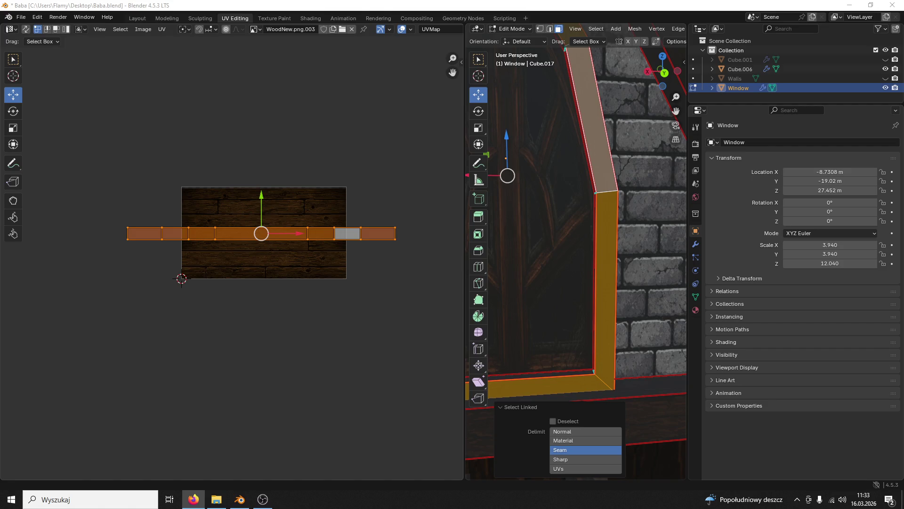
scroll(down, 3)
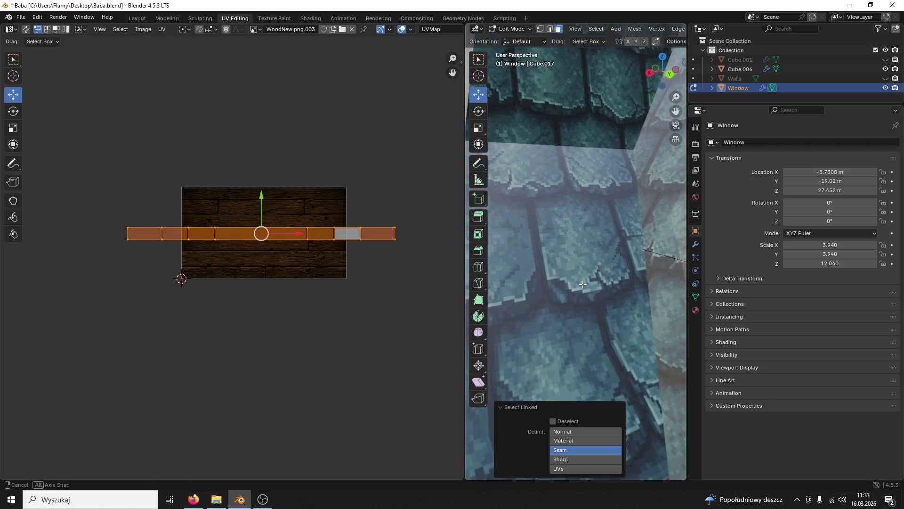
click(514, 29)
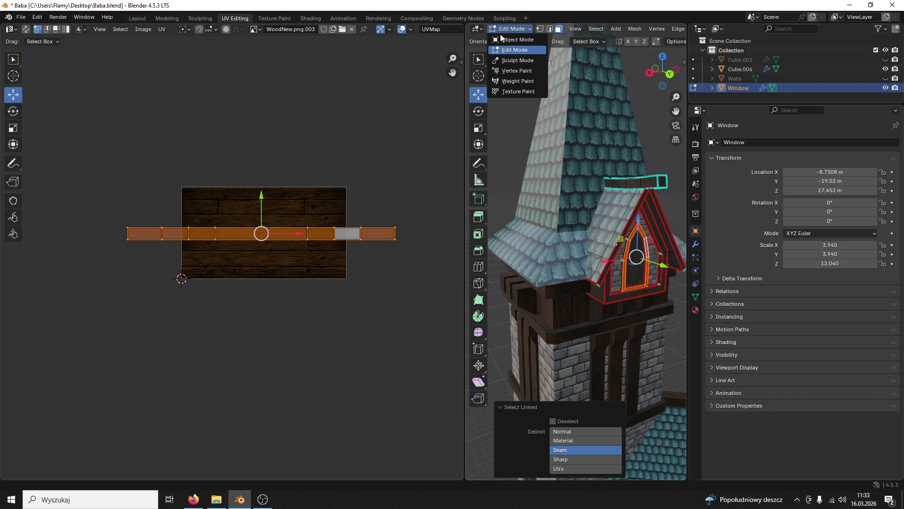
Step: Switch to Object Mode and orbit around the arched dormer window
click(514, 39)
drag(598, 214, 613, 230)
scroll(up, 3)
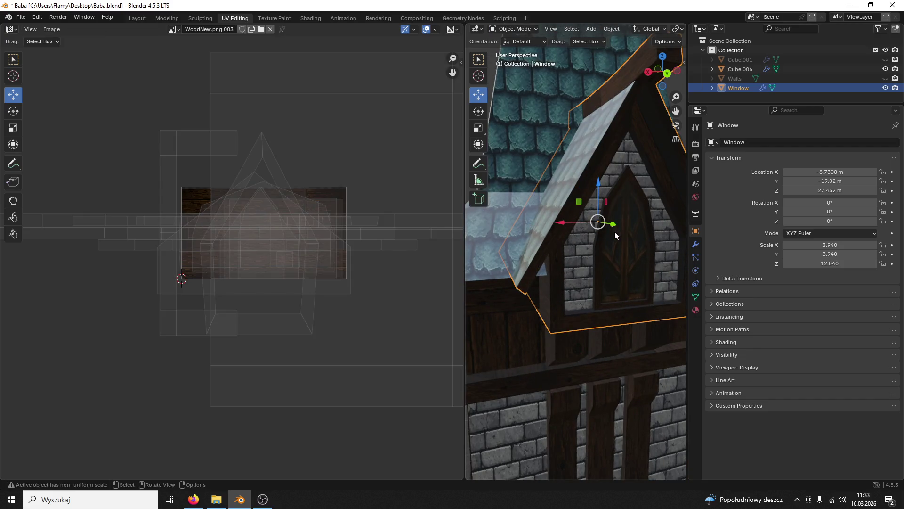
scroll(down, 3)
scroll(up, 3)
drag(603, 203, 510, 148)
scroll(up, 3)
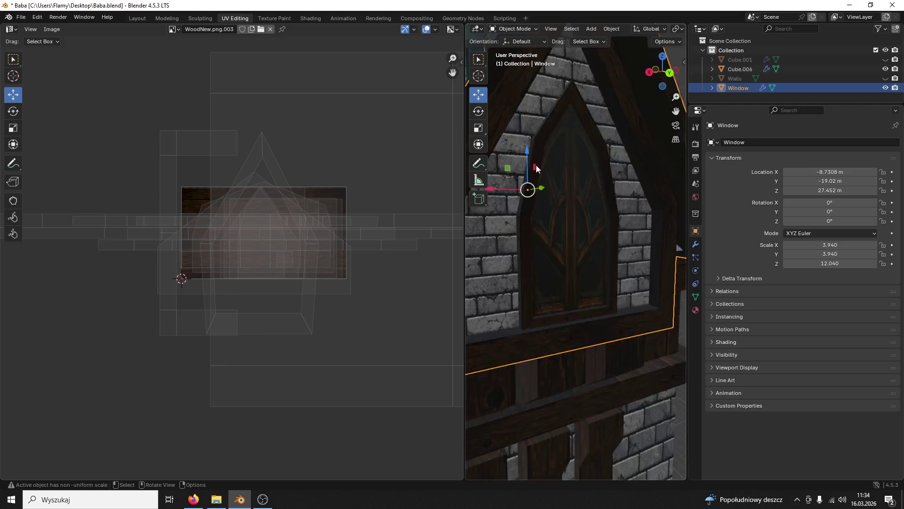
scroll(up, 3)
Step: Select the frame strip in Edit Mode and assign it Material.015
click(513, 29)
click(513, 51)
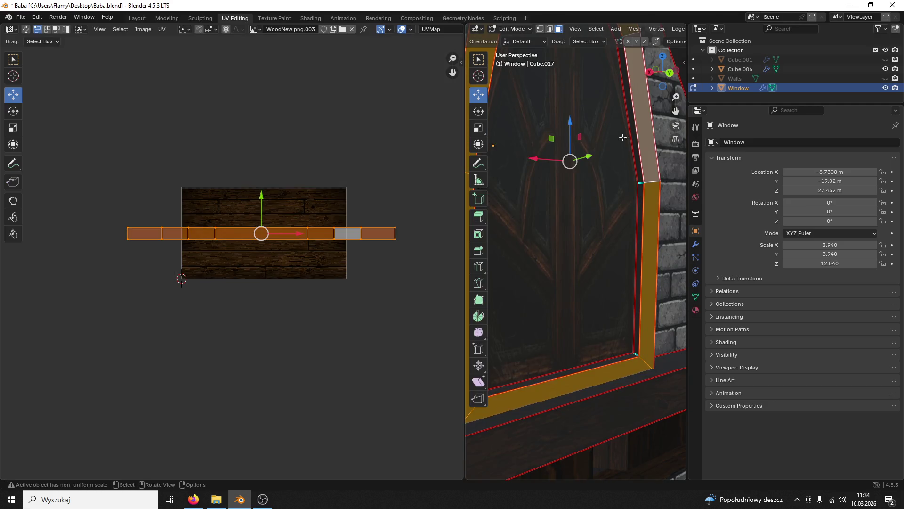
click(636, 144)
key(l)
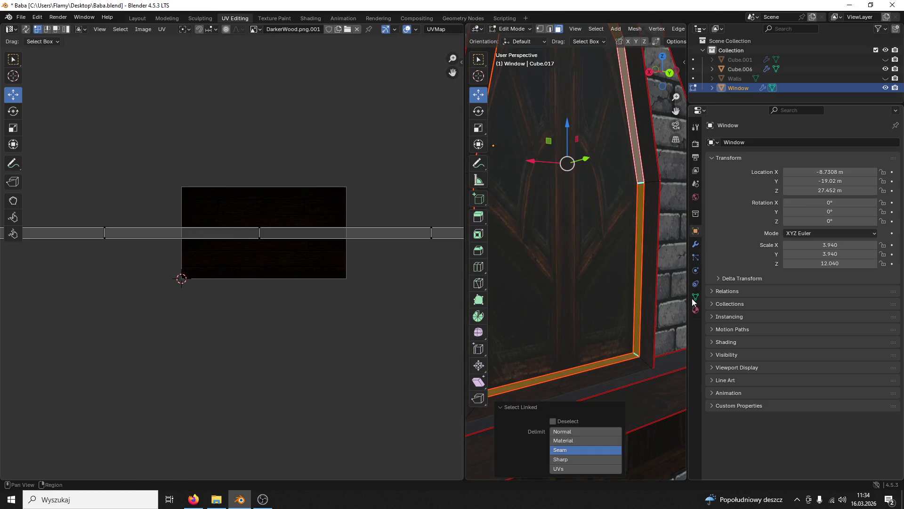
click(695, 310)
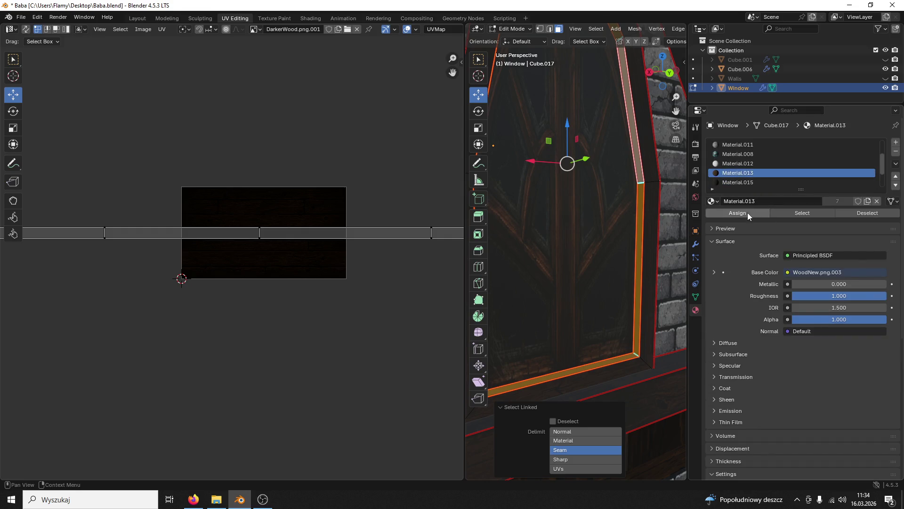
click(748, 213)
click(740, 211)
Step: Select a gable brick face to check its Material.016 cimonero brick texture
scroll(down, 3)
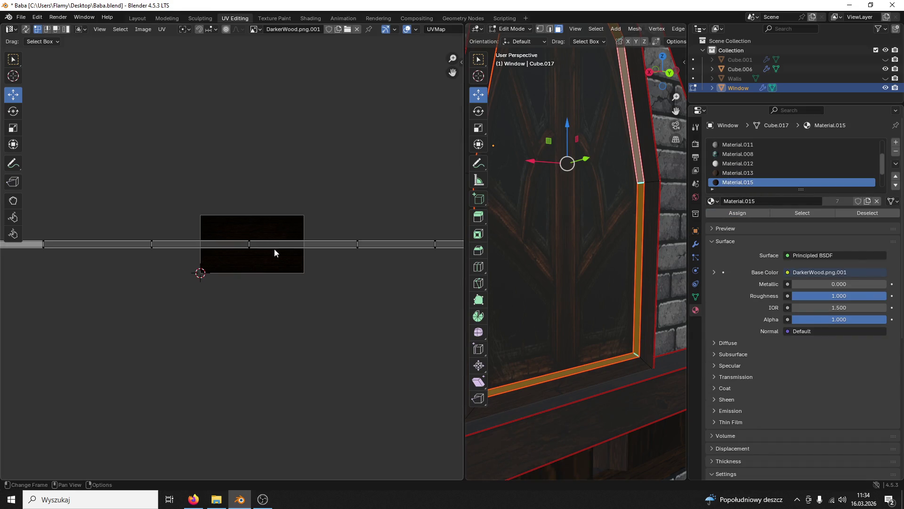
scroll(up, 3)
click(575, 260)
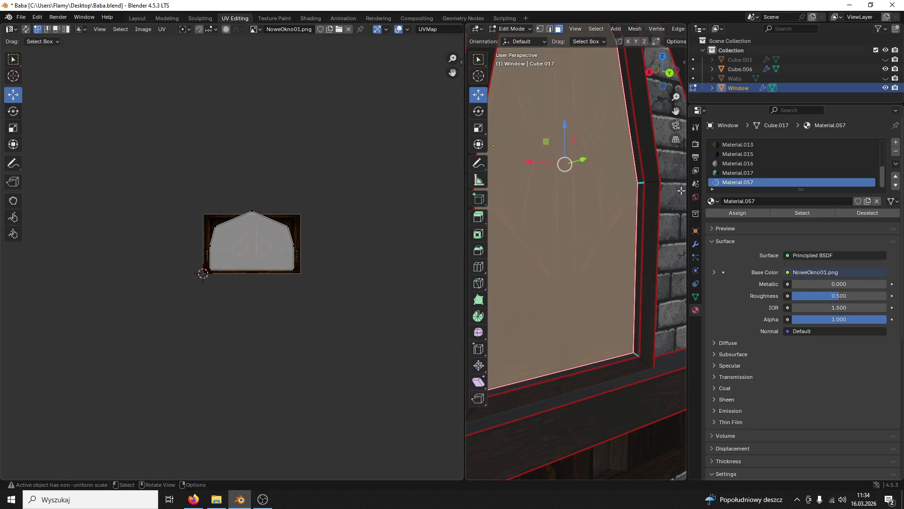
click(681, 191)
scroll(down, 3)
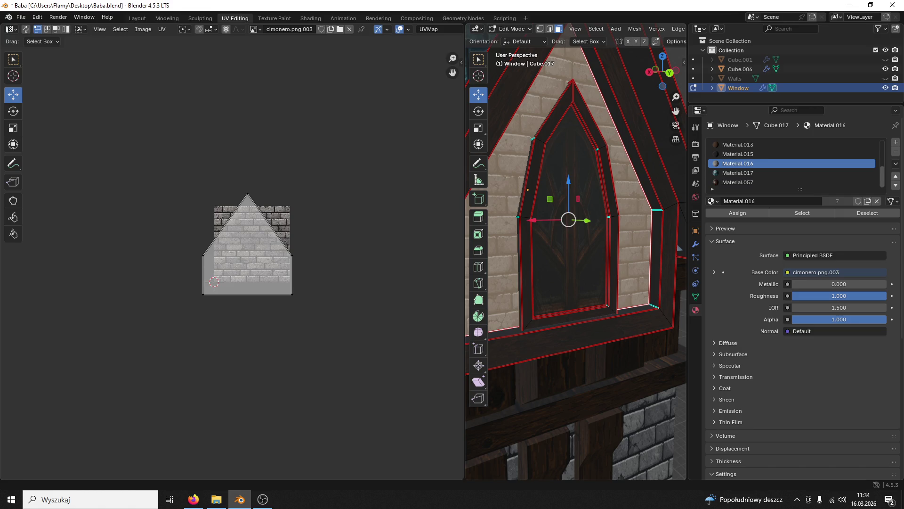
key(alt+Tab)
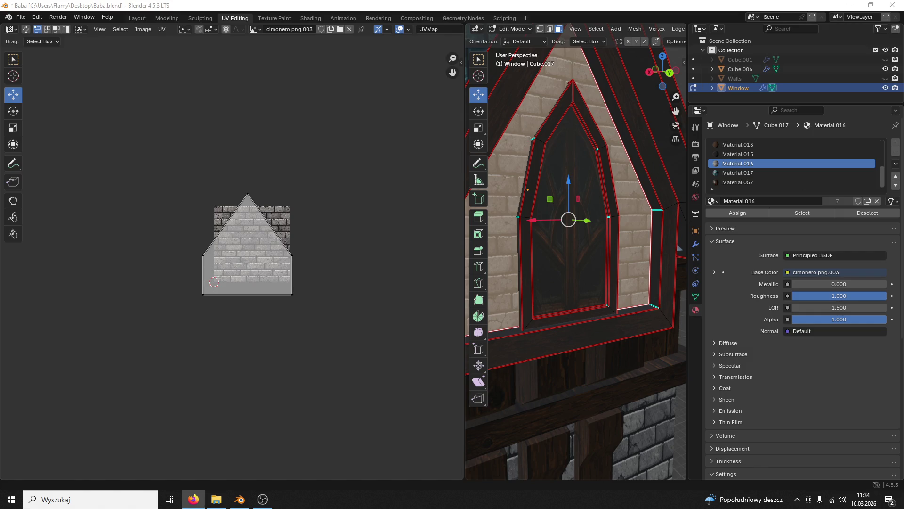
key(alt+Tab)
scroll(down, 3)
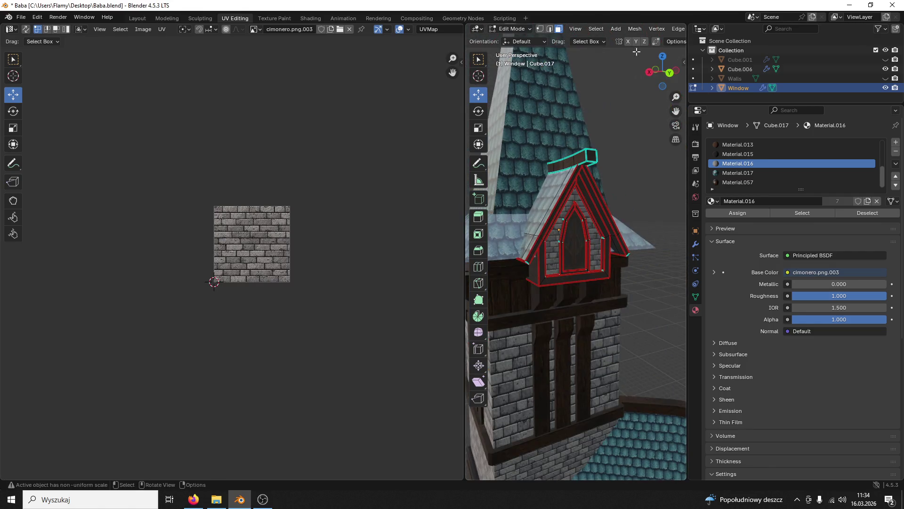
Step: Return to Object Mode and save the blend file
click(514, 29)
click(513, 40)
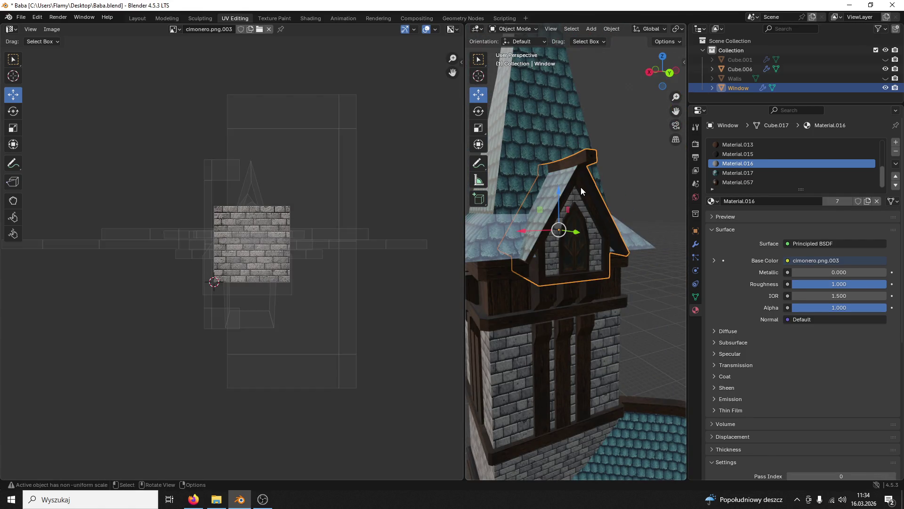
key(ctrl+s)
drag(577, 226, 598, 207)
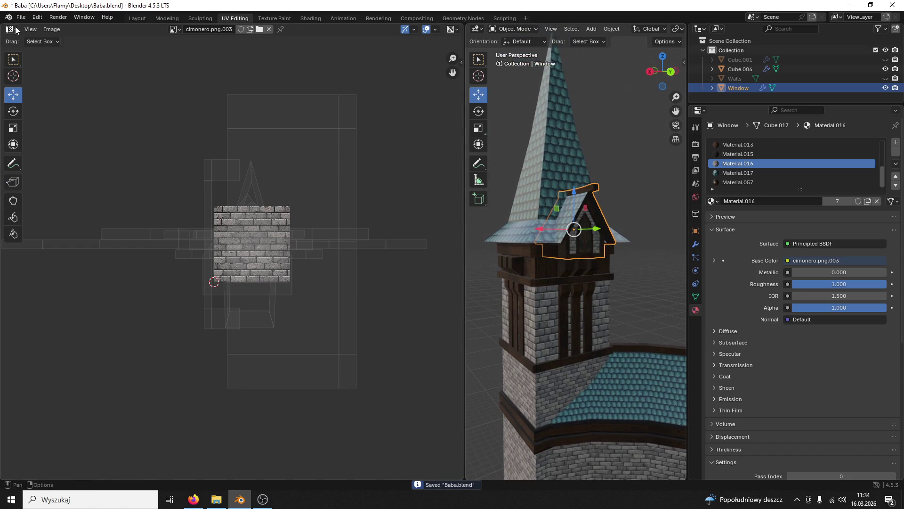
Step: Export the selected window piece to FBX as WindowNew01
click(21, 17)
mouse_move(55, 160)
click(144, 241)
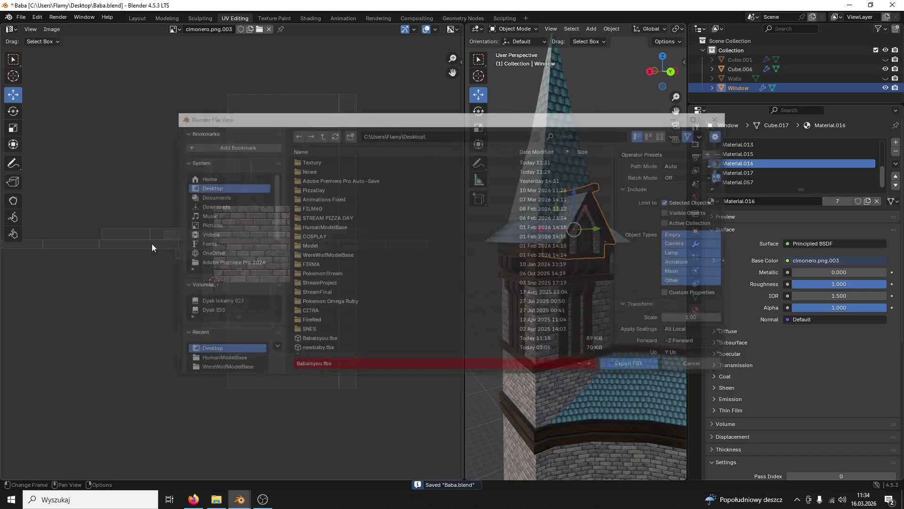
scroll(down, 3)
click(347, 361)
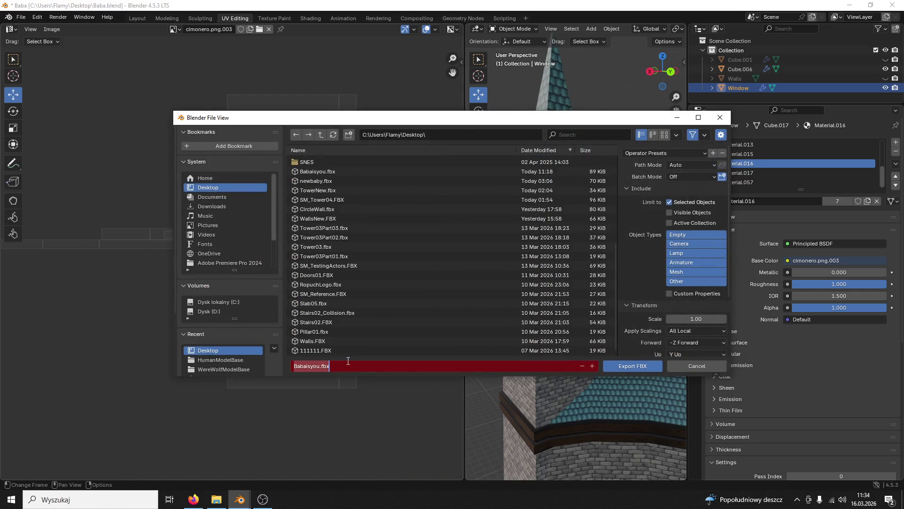
text(WindowNew0)
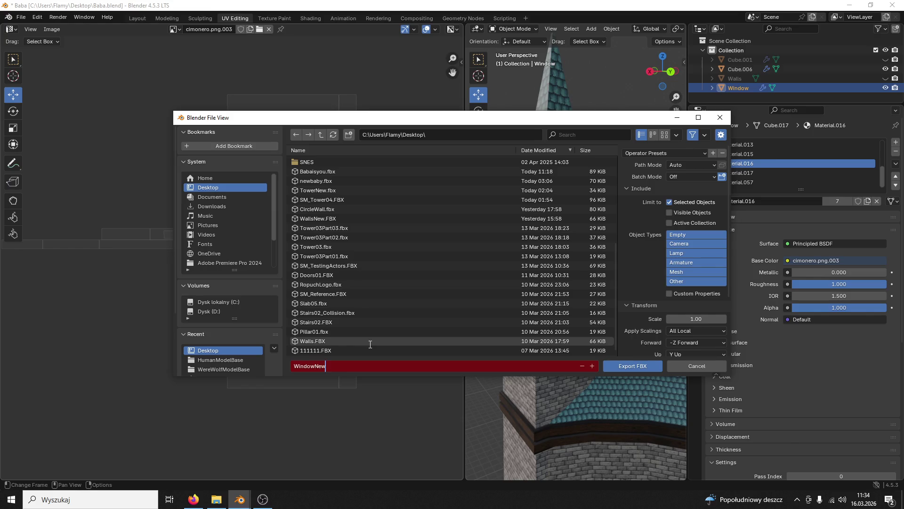
text(1)
click(632, 363)
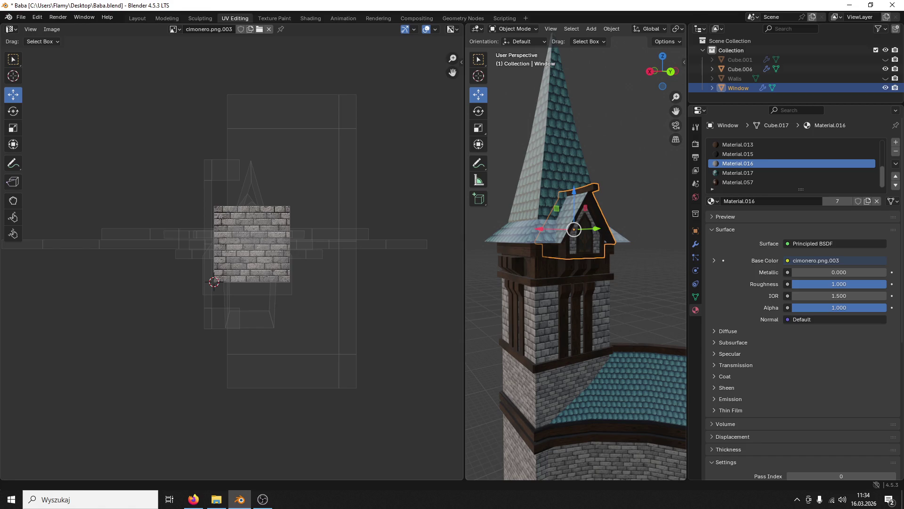
key(alt+Tab)
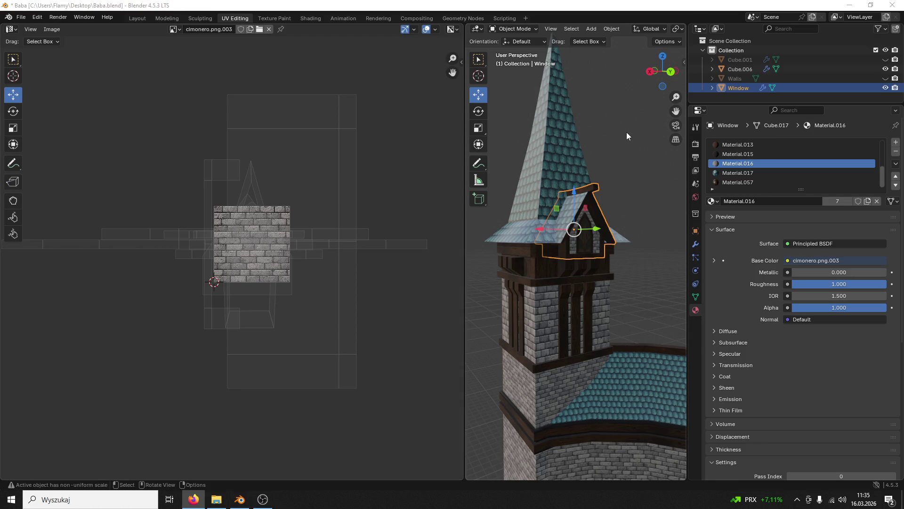
click(759, 97)
Step: Close Blender, answering its save prompt
click(849, 4)
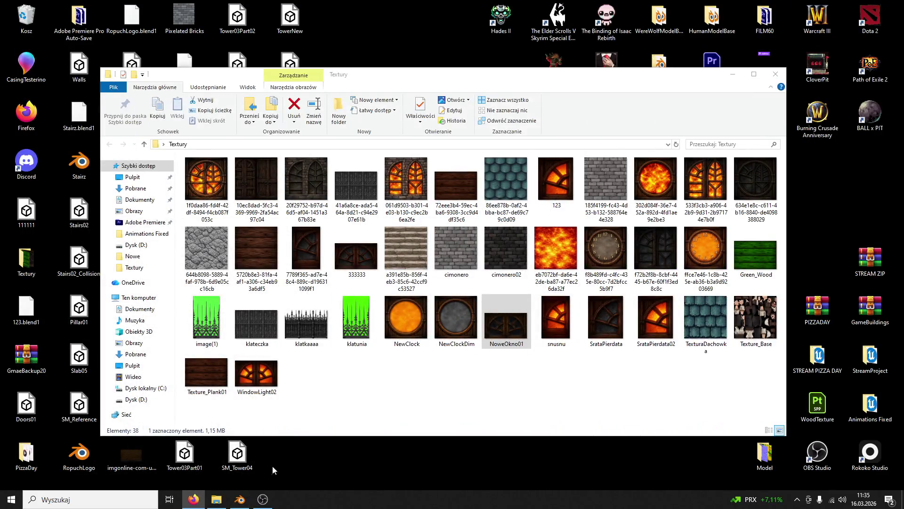
click(239, 500)
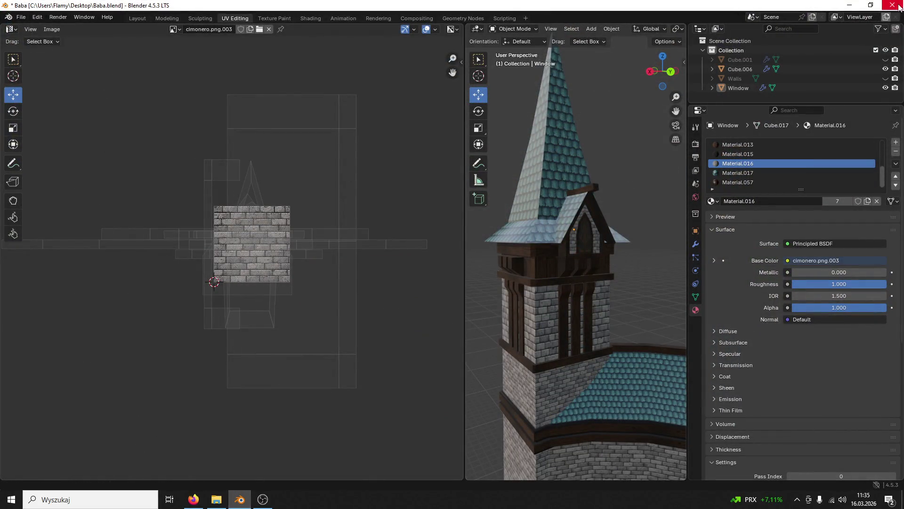
click(892, 4)
click(407, 263)
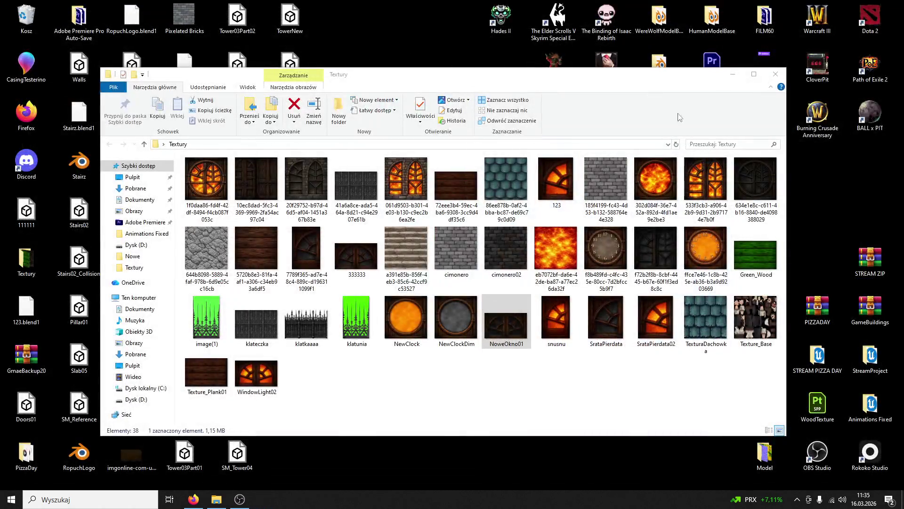
Step: Launch the Game .uproject from the Animations Fixed folder and close Explorer
click(775, 74)
double_click(870, 403)
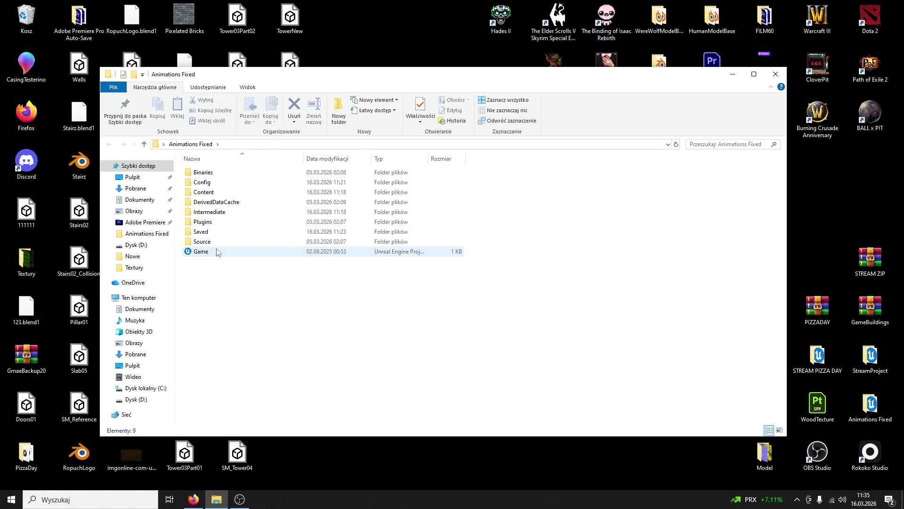
double_click(218, 252)
click(776, 76)
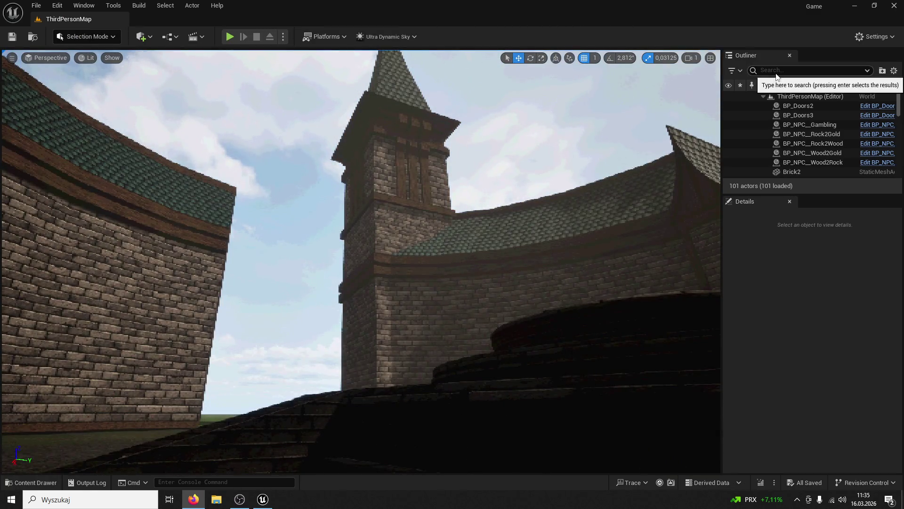
Step: Open the Content Drawer and browse into ModularV3's Windows folder
drag(564, 66, 561, 78)
drag(242, 435, 242, 435)
key(ctrl+space)
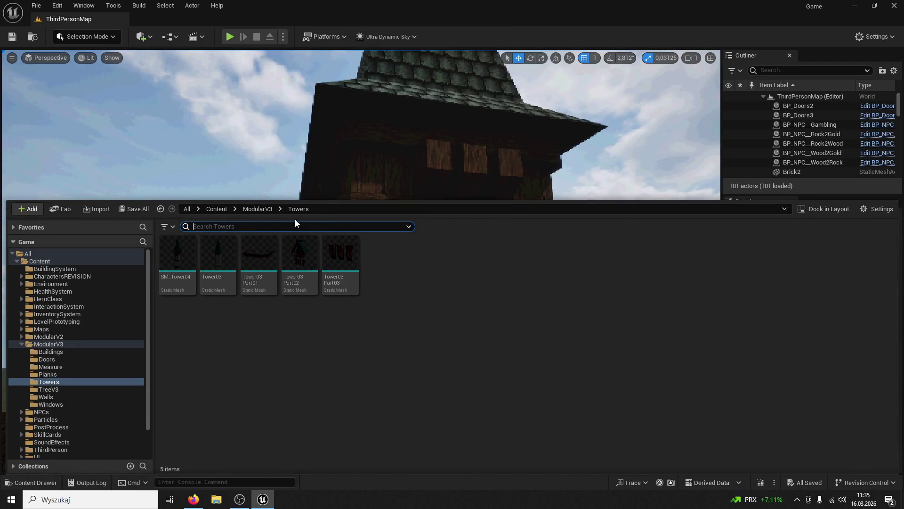
click(256, 209)
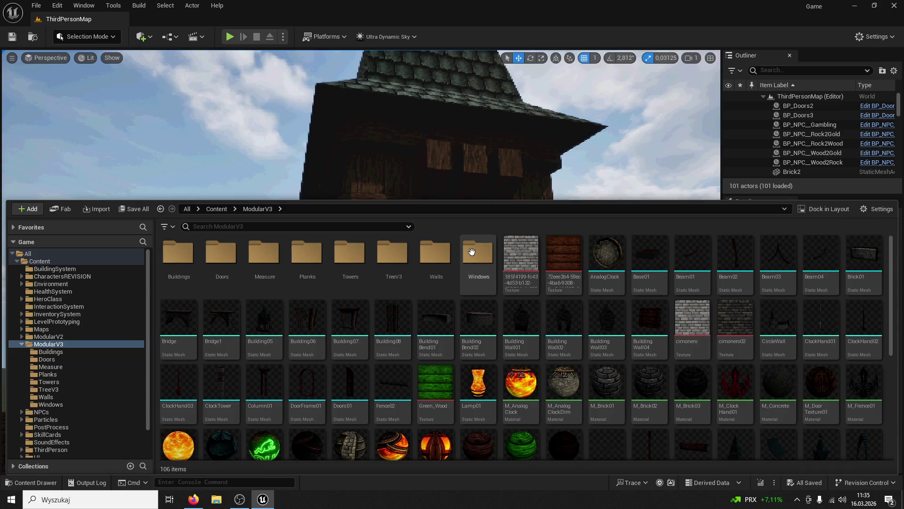
double_click(471, 252)
Step: Drag WindowNew01.fbx from the desktop into ModularV3 and confirm the import
drag(412, 17, 609, 109)
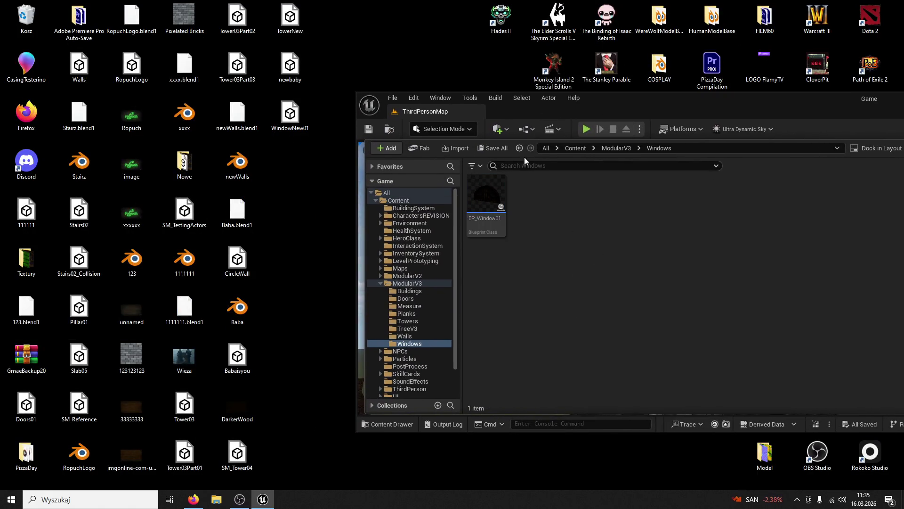
click(615, 148)
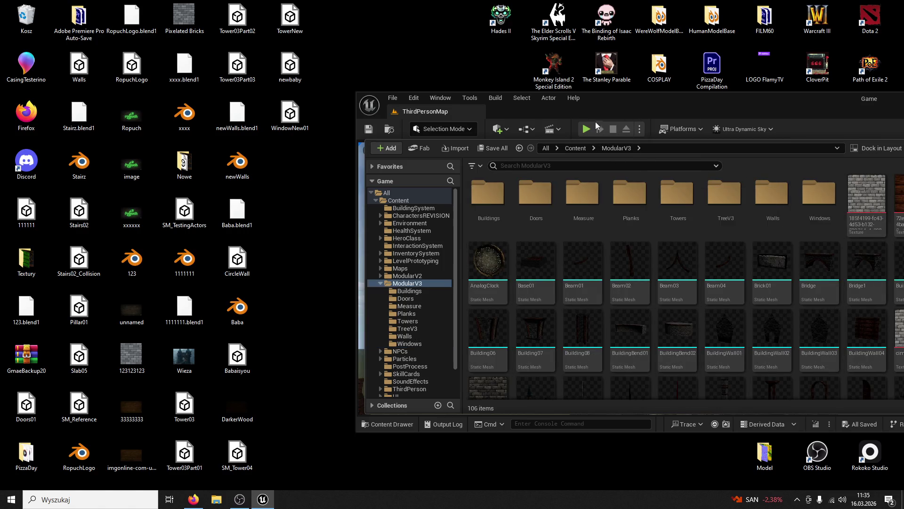
drag(313, 125, 606, 276)
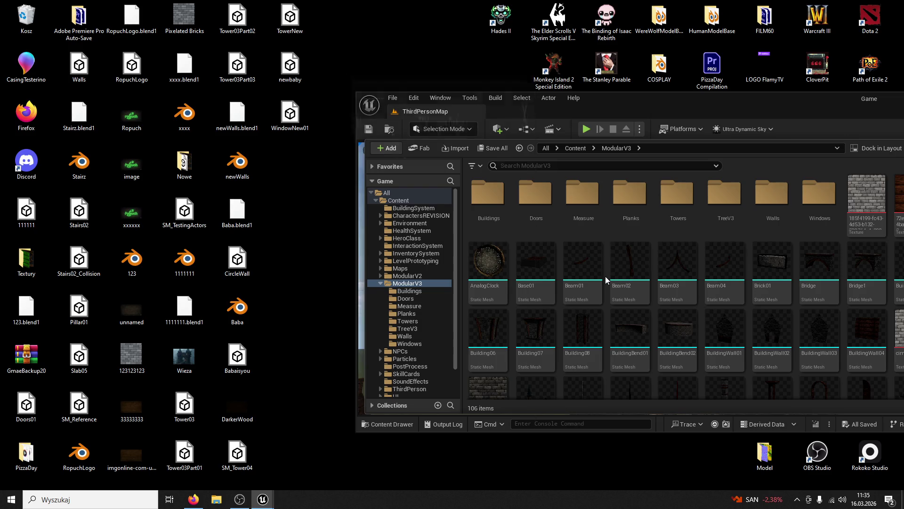
click(474, 426)
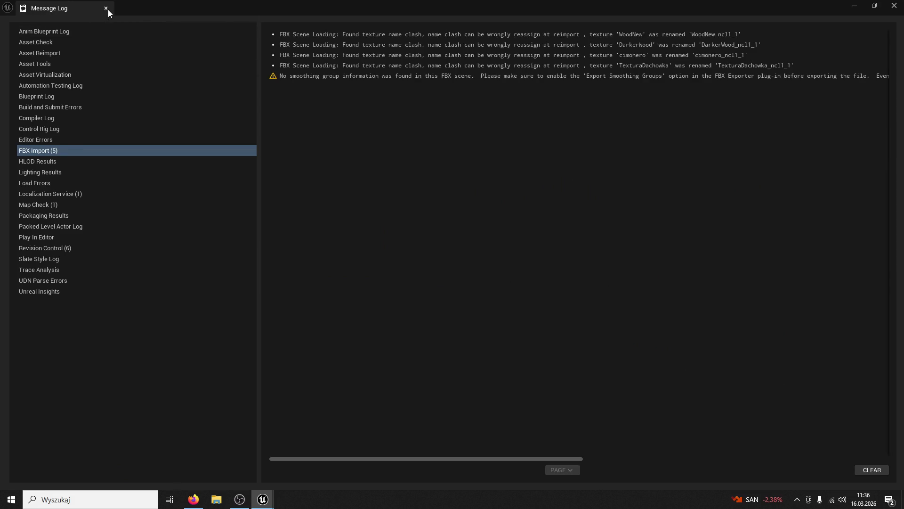
Step: Close the Message Log, maximize the editor, and open WindowNew01 in the mesh editor
click(107, 11)
double_click(654, 103)
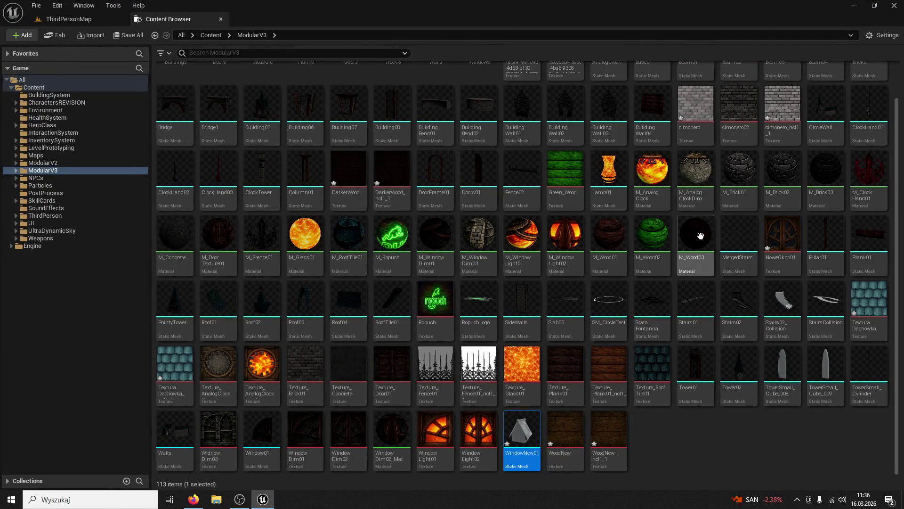
double_click(525, 429)
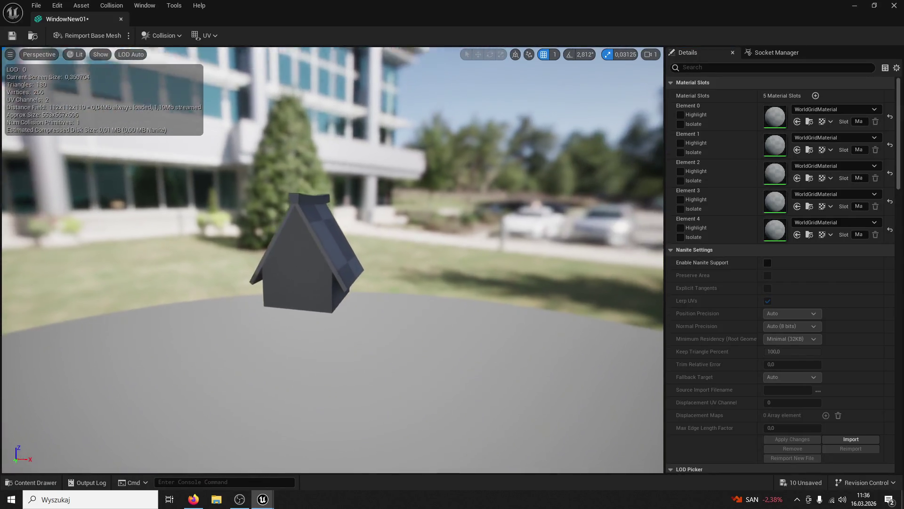
Step: Delete the NoweOkno01 texture from ModularV3, leaving 112 items
drag(377, 398, 485, 393)
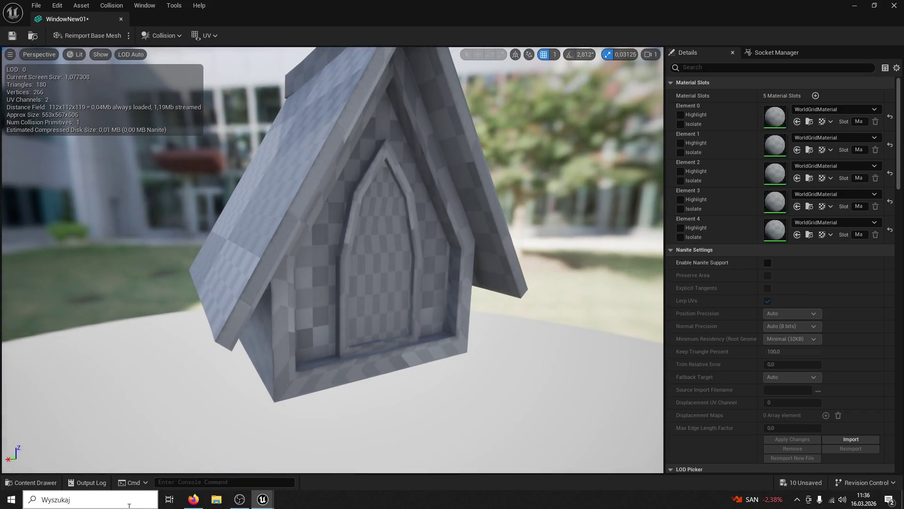
click(32, 483)
scroll(down, 3)
scroll(down, 3)
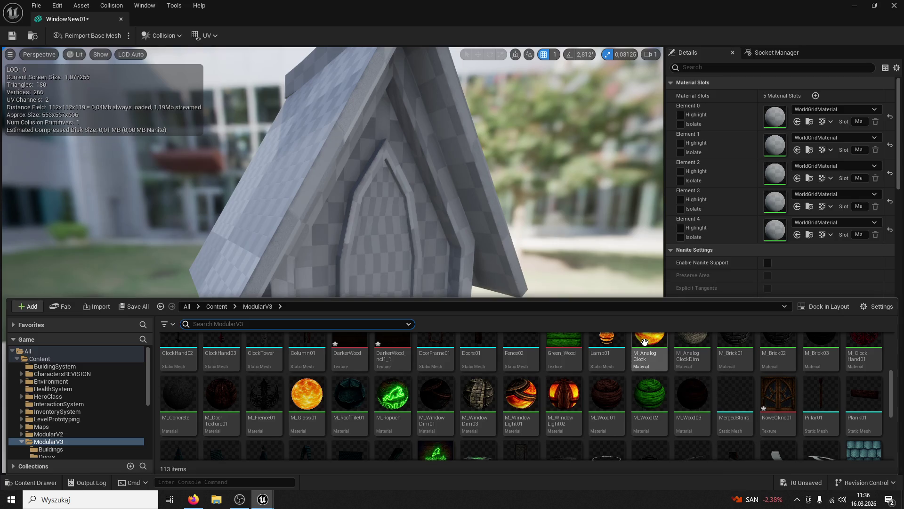
scroll(down, 3)
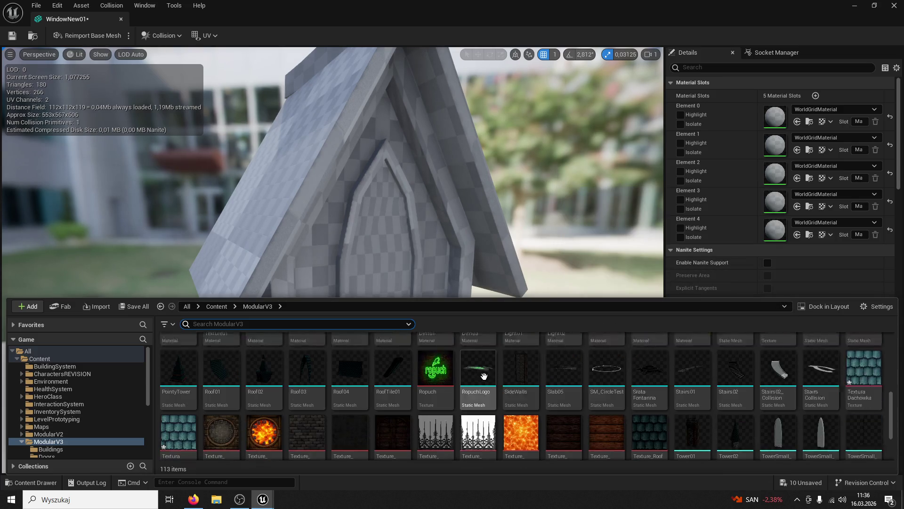
scroll(up, 3)
click(796, 375)
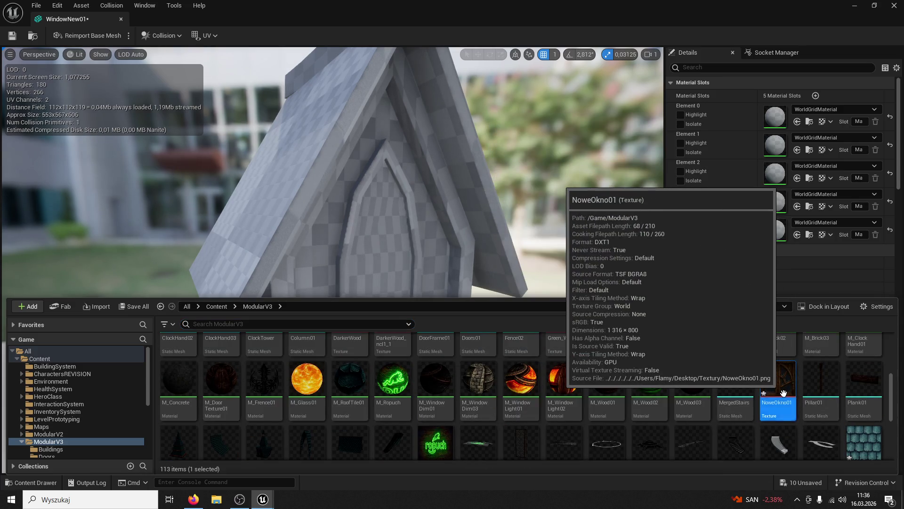
key(Delete)
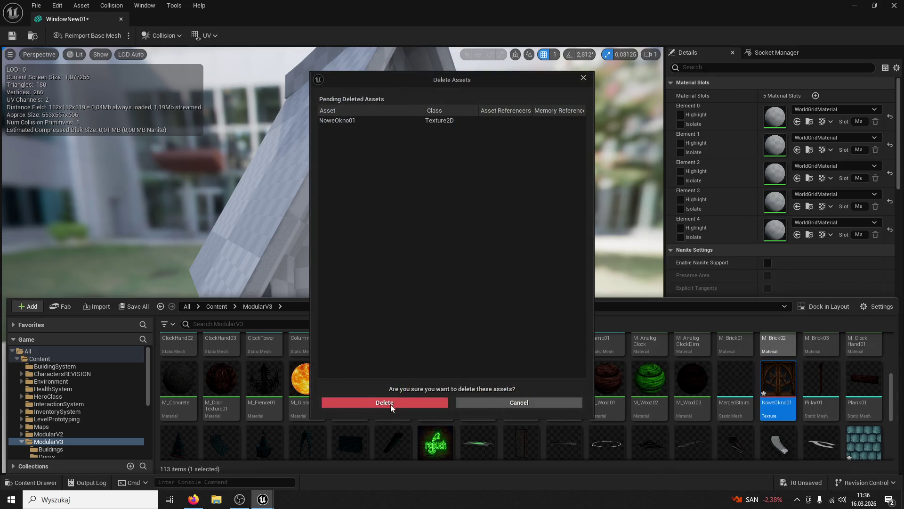
click(391, 403)
scroll(down, 3)
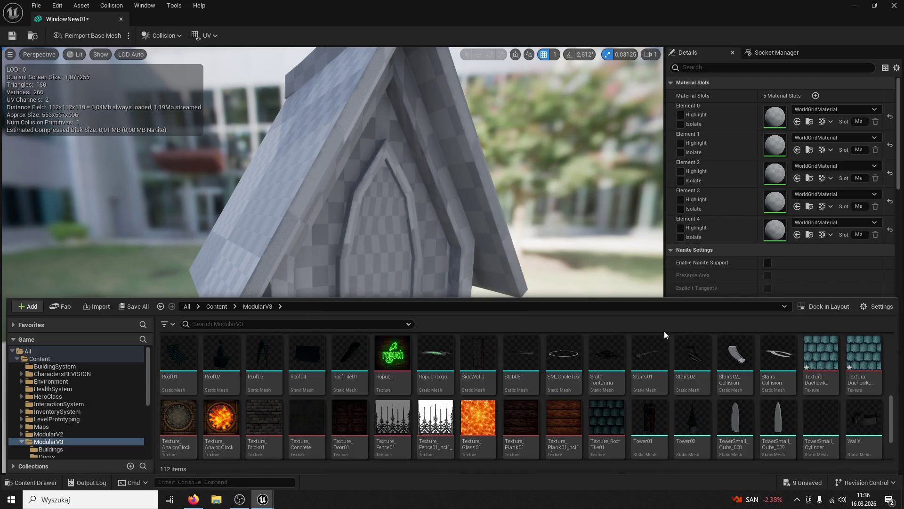
scroll(down, 3)
Step: Assign WindowDim02_Mat to the glass slot and M_Plank03 to the roof slot
click(362, 408)
click(796, 238)
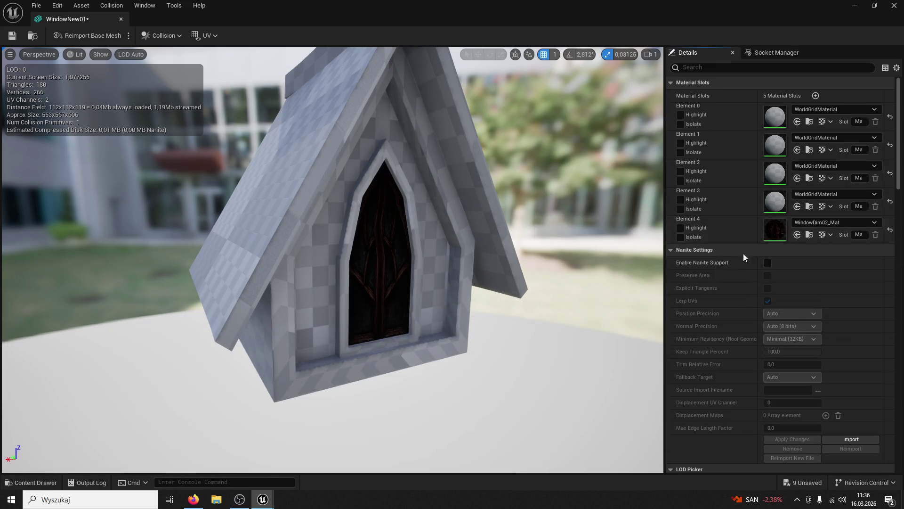
click(42, 479)
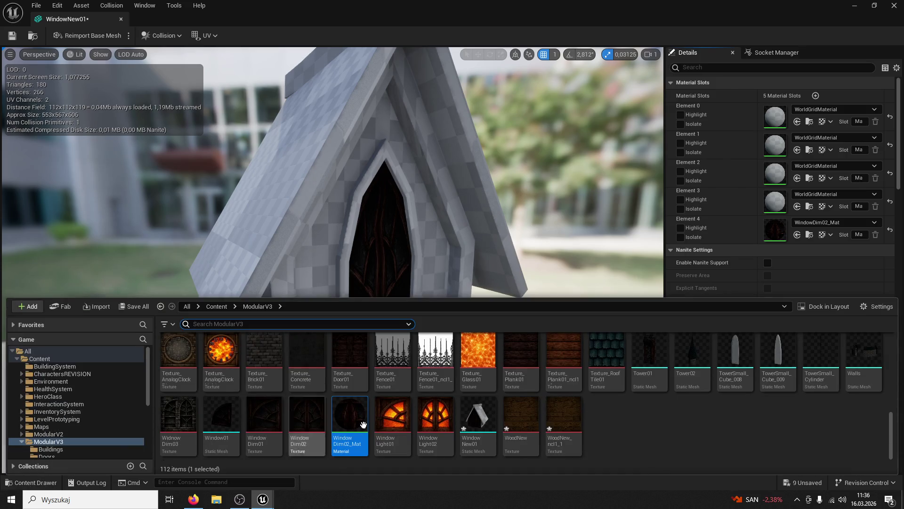
scroll(up, 3)
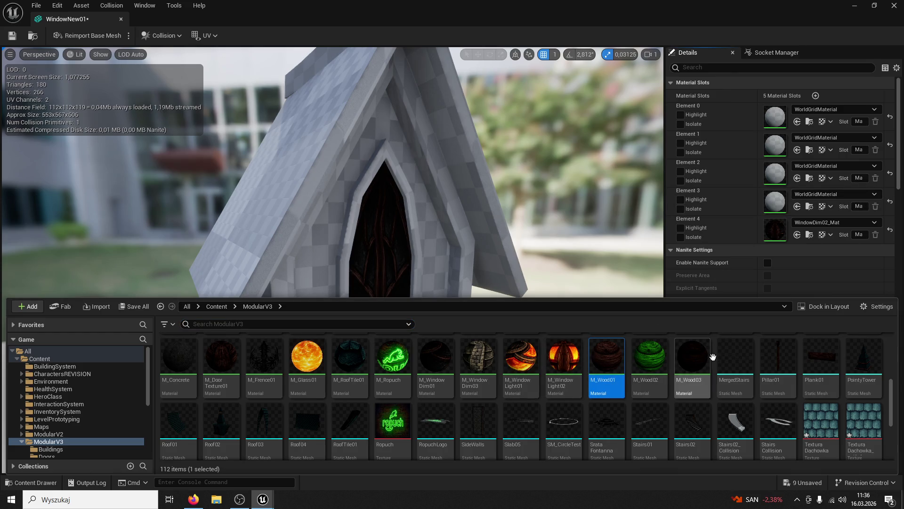
scroll(up, 3)
click(280, 359)
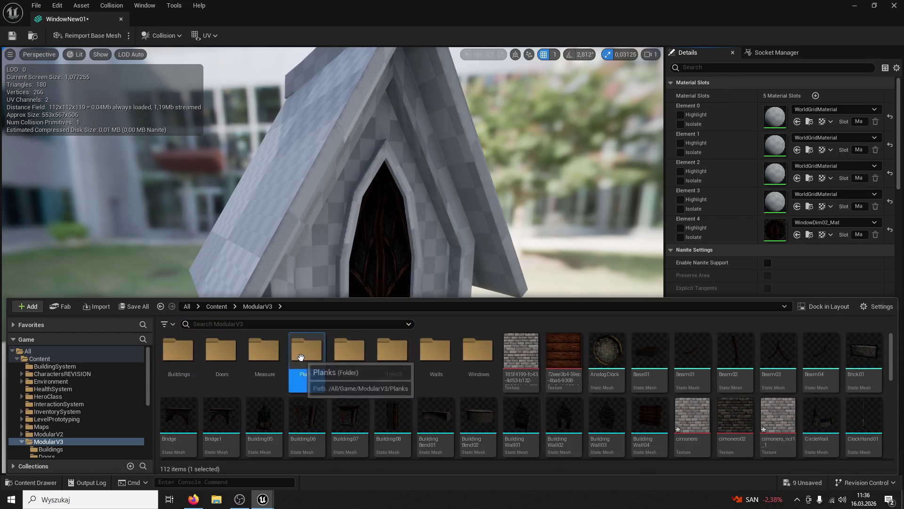
double_click(300, 357)
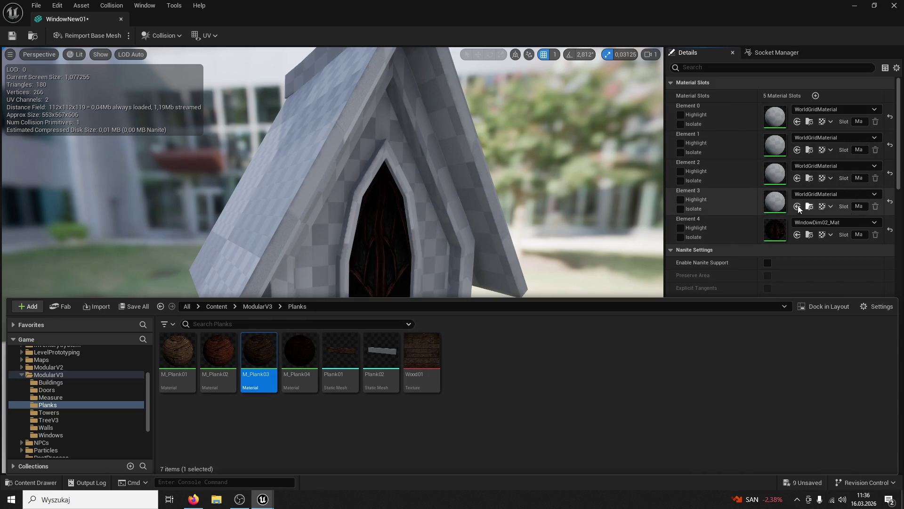
click(797, 206)
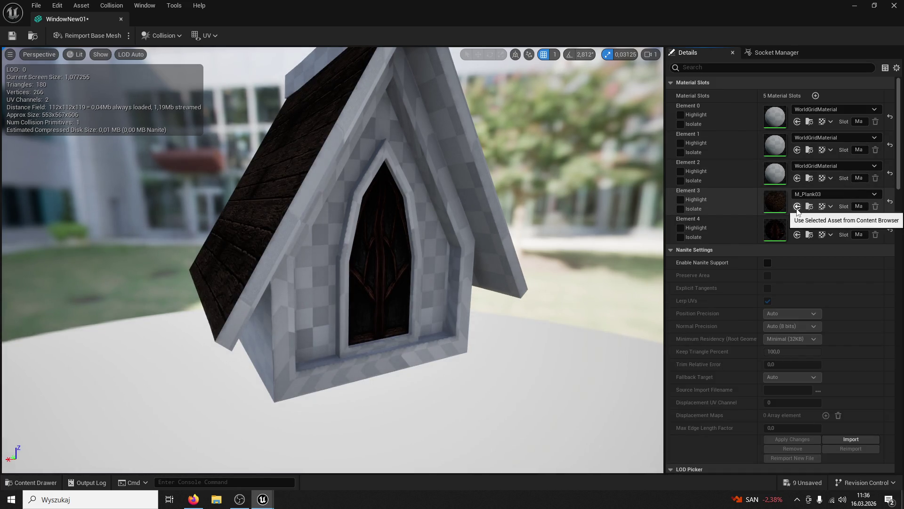
Step: Switch the roof slot to M_RoofTile01 from the ModularV3 folder
drag(324, 184, 11, 408)
click(36, 481)
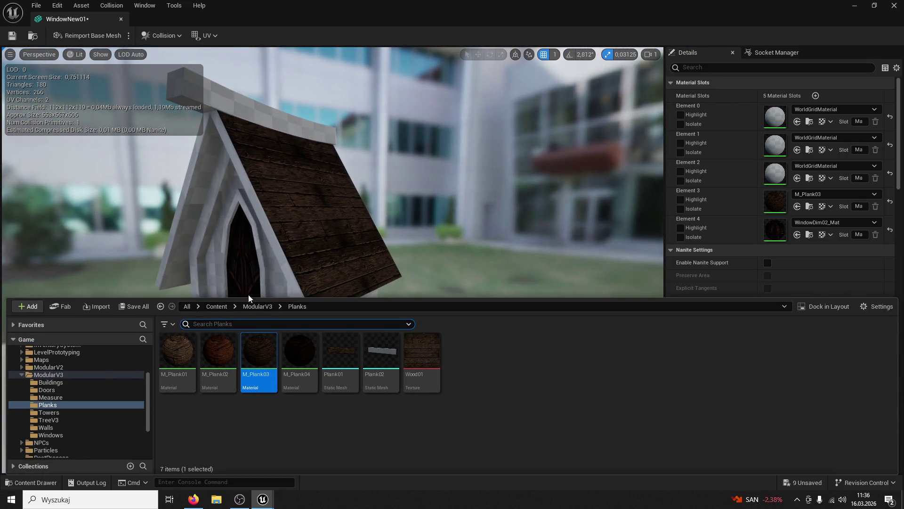
click(261, 310)
scroll(down, 3)
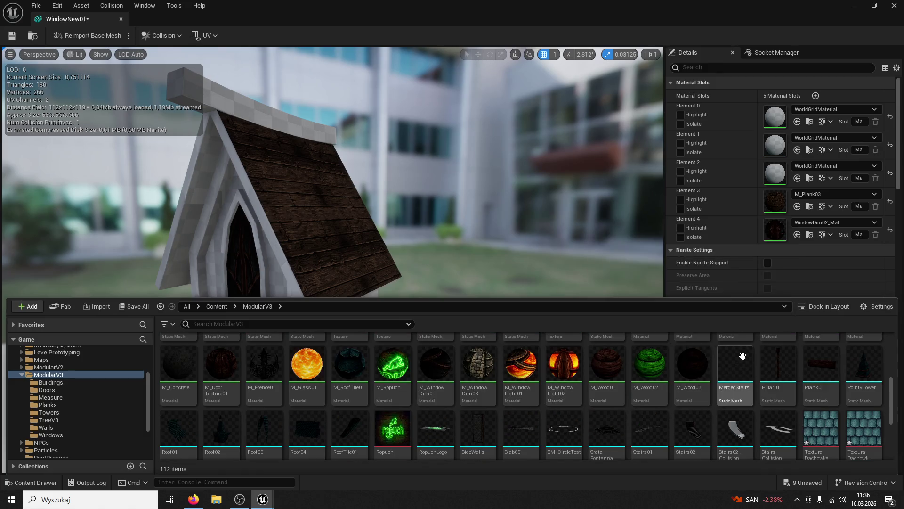
scroll(up, 3)
drag(350, 365, 745, 203)
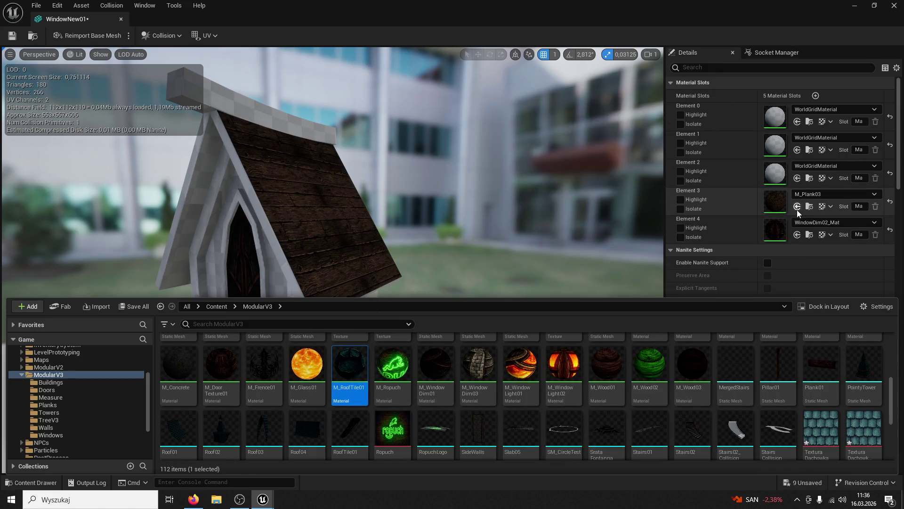
click(797, 206)
Step: Give Element 2 the M_Plank03 material from the Planks folder
scroll(up, 3)
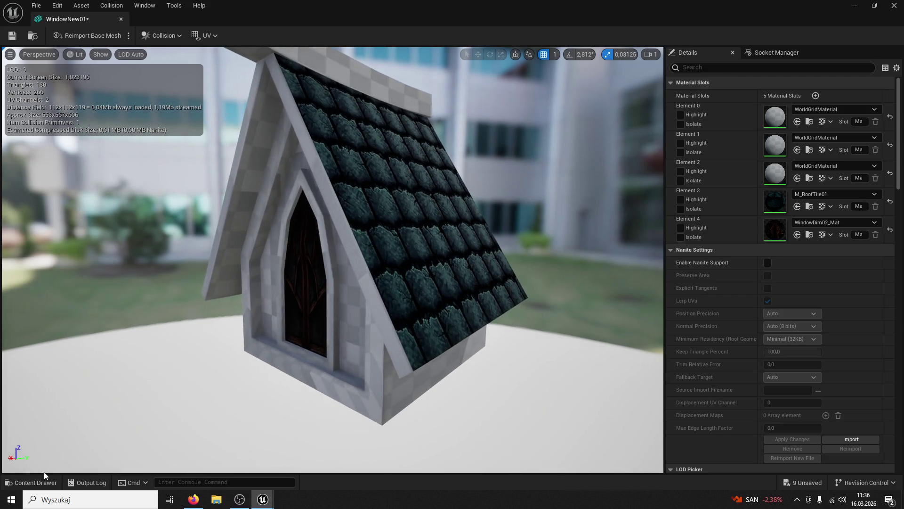
click(41, 478)
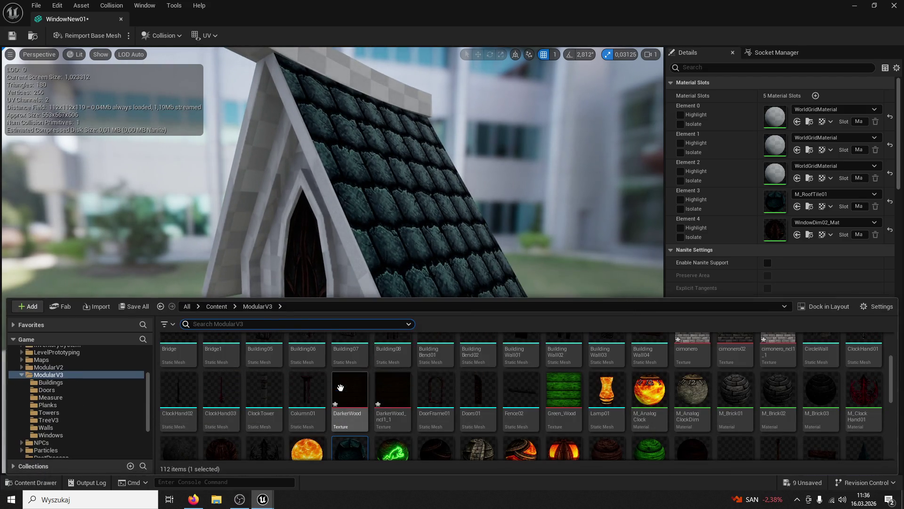
scroll(up, 3)
double_click(322, 355)
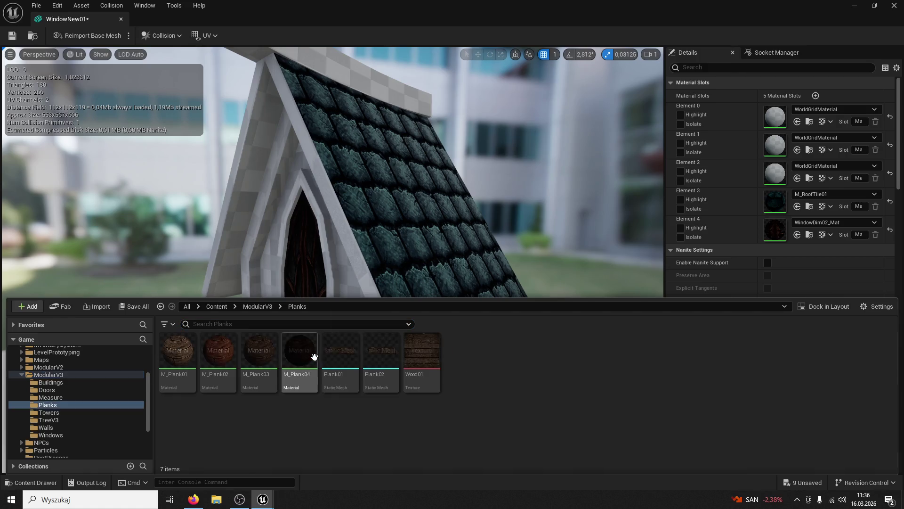
click(798, 179)
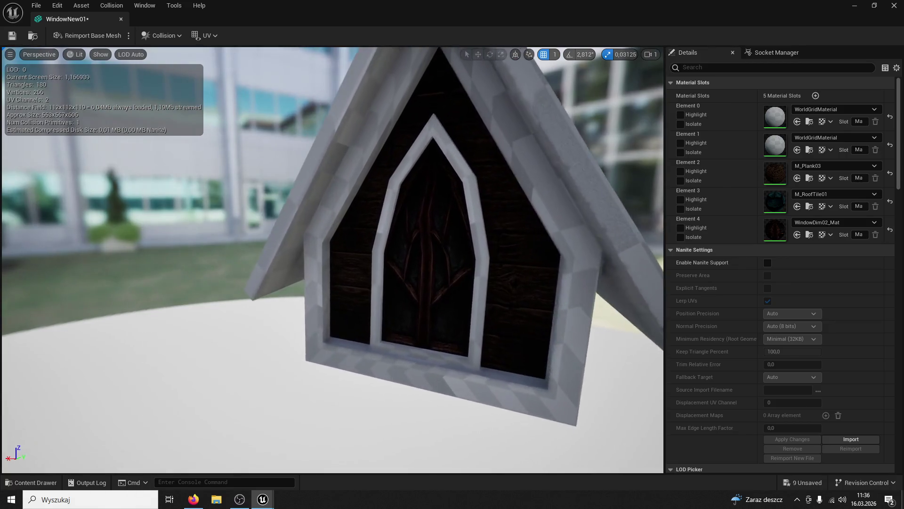
Step: Set Elements 0 and 1 to M_Plank03, then swap Element 1 to darker M_Plank04
click(797, 149)
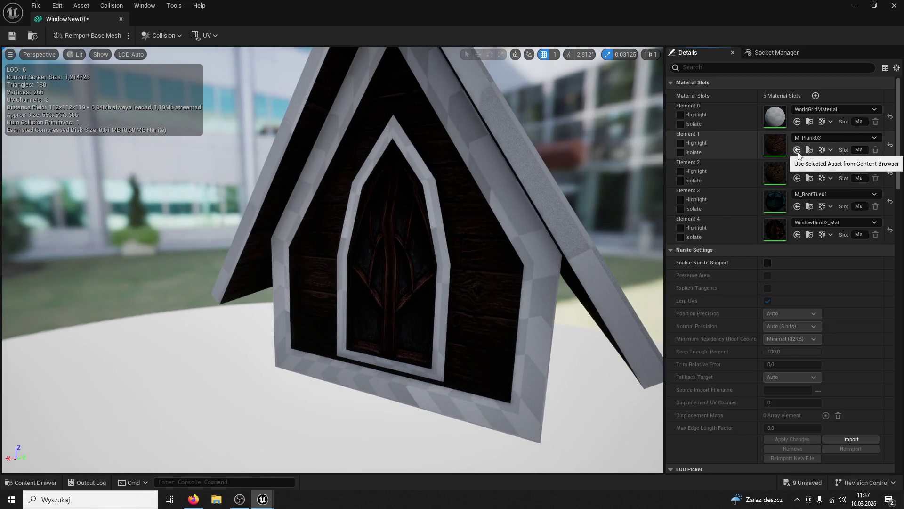
click(797, 122)
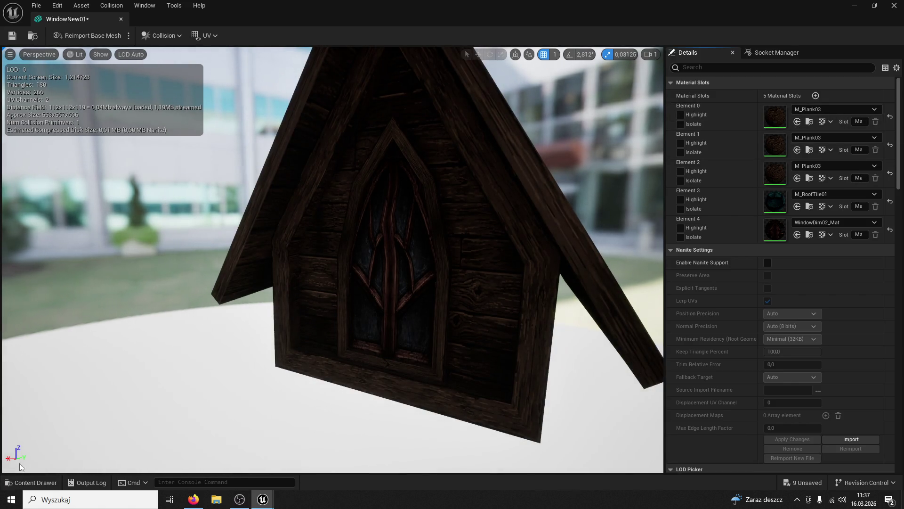
click(31, 483)
click(300, 353)
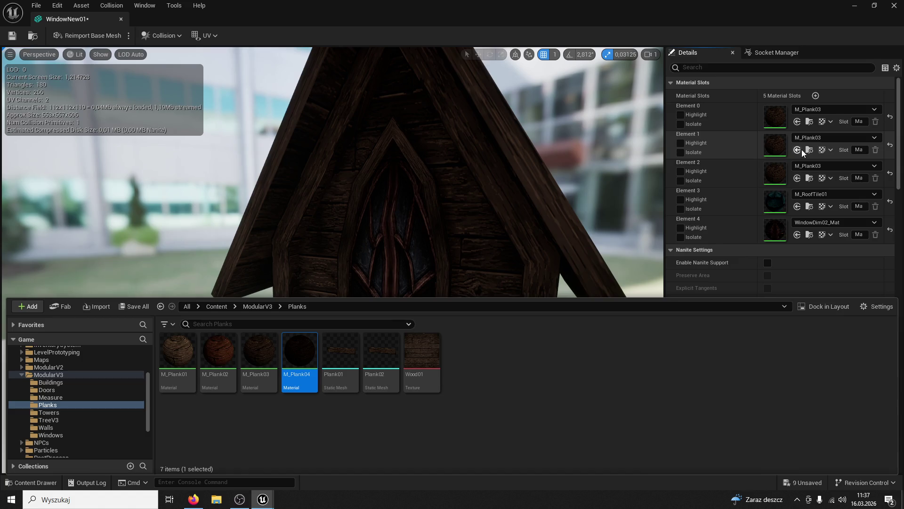
click(798, 150)
drag(569, 211, 424, 221)
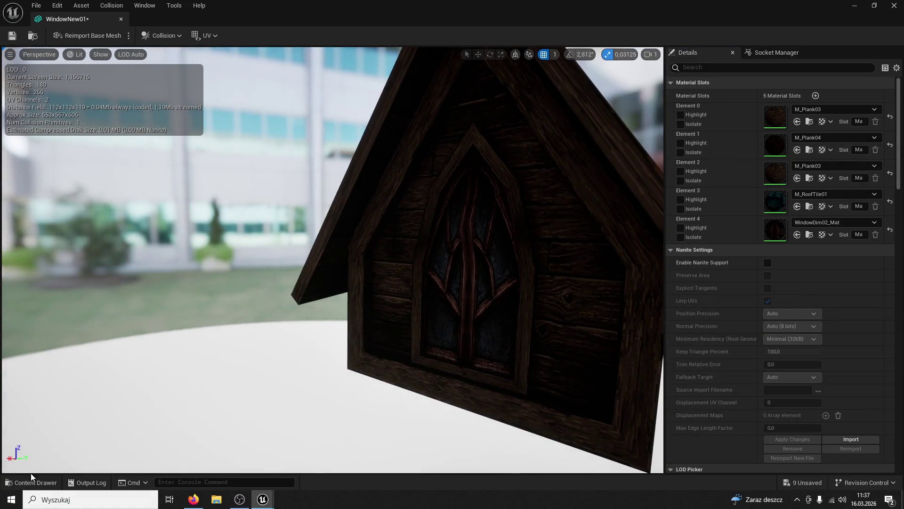
Step: Drag M_Brick01 from ModularV3 onto Element 2 for a brick gable wall
click(31, 479)
click(258, 306)
scroll(down, 3)
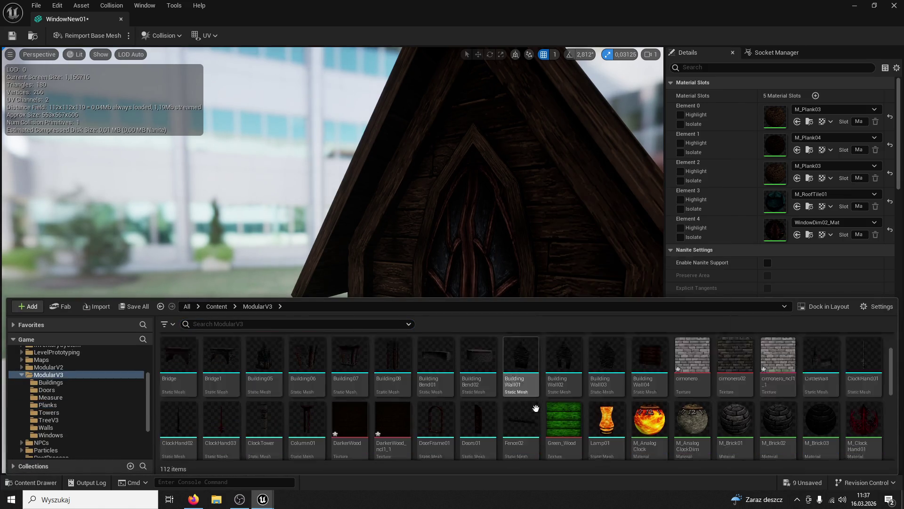
scroll(up, 3)
scroll(down, 3)
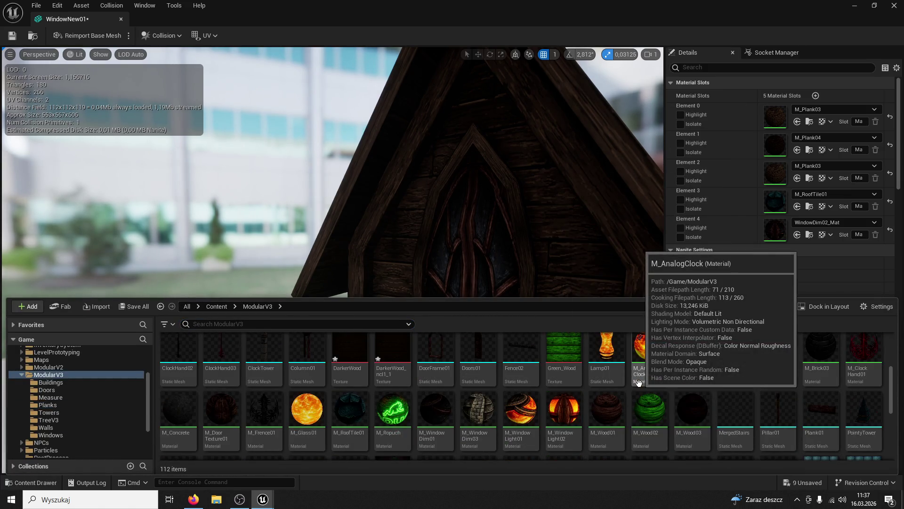
scroll(up, 3)
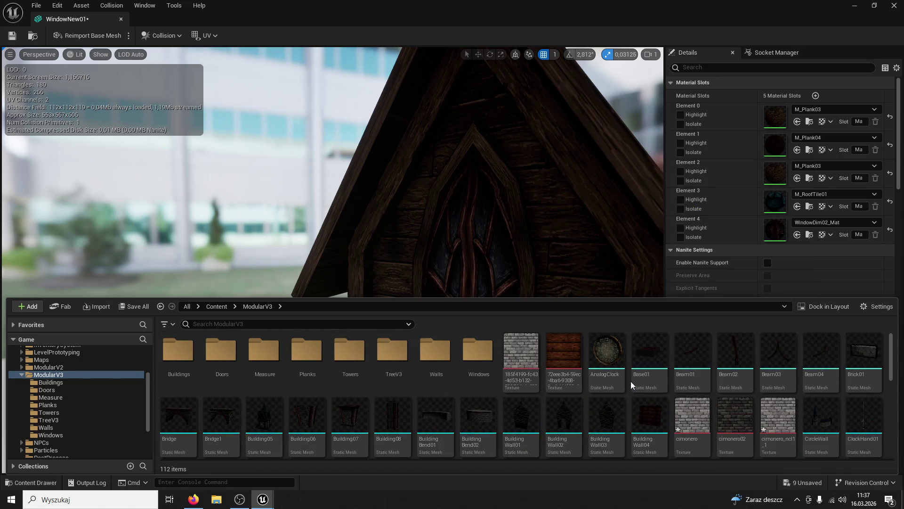
scroll(down, 3)
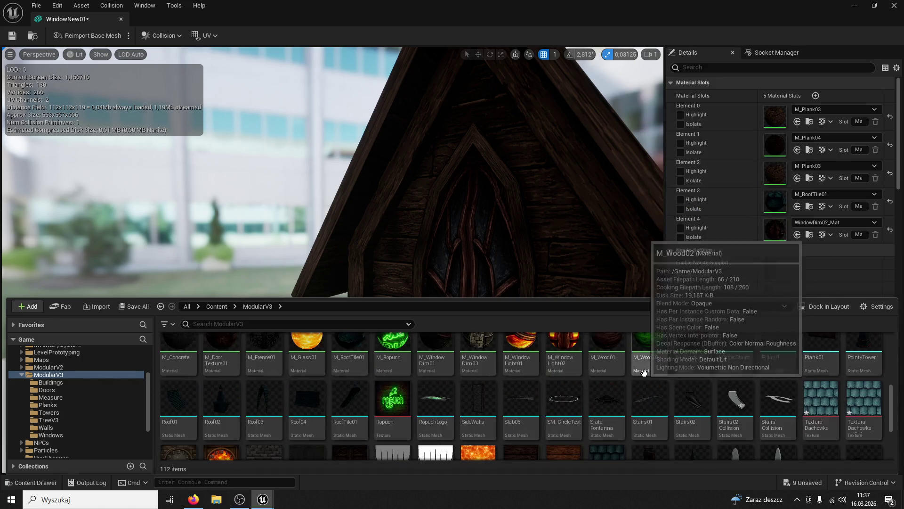
scroll(up, 3)
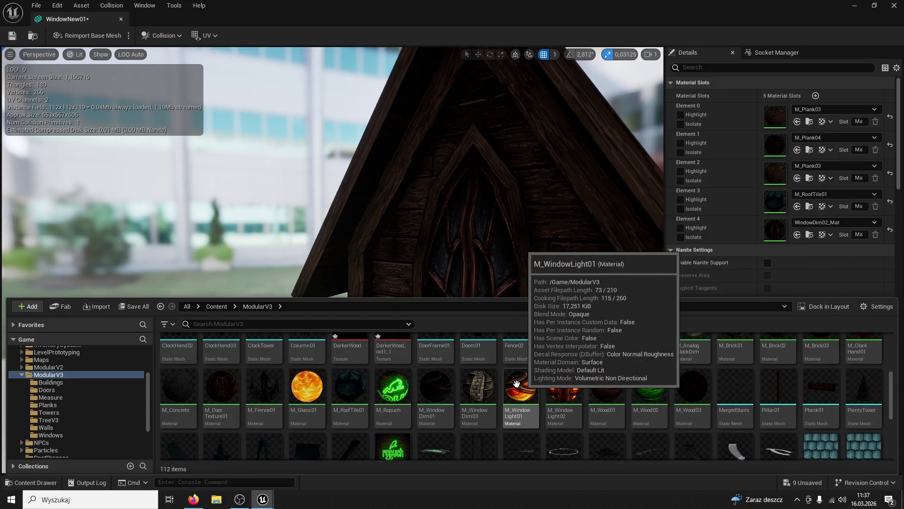
scroll(up, 3)
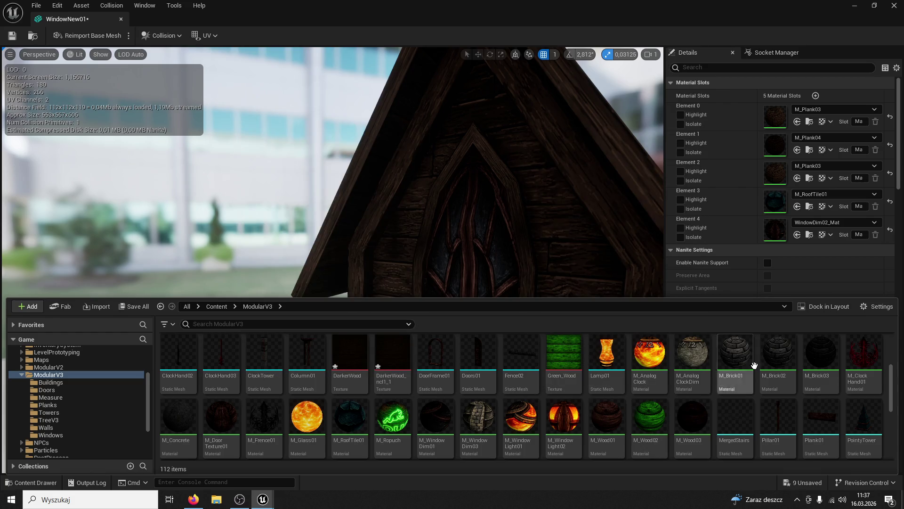
drag(729, 356, 803, 179)
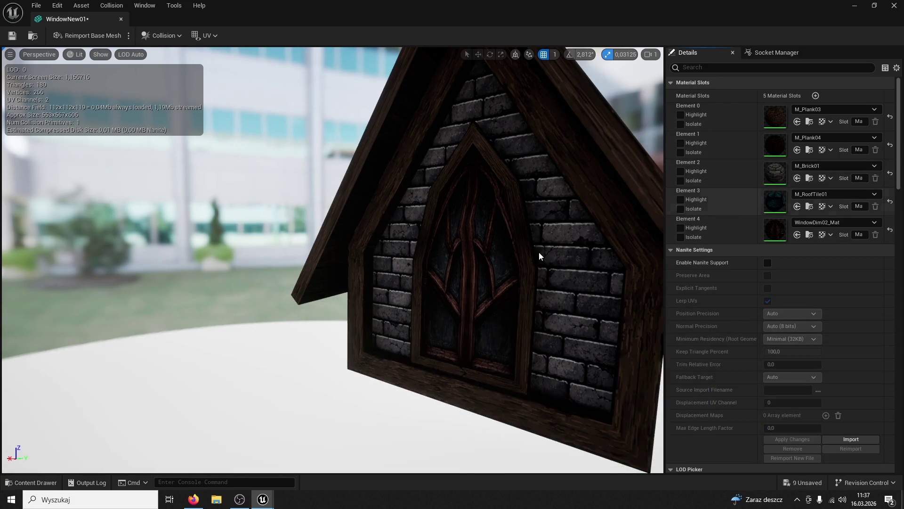
Step: Inspect the window front up close, then close the mesh editor
key(f)
drag(330, 260, 377, 256)
drag(361, 327, 362, 326)
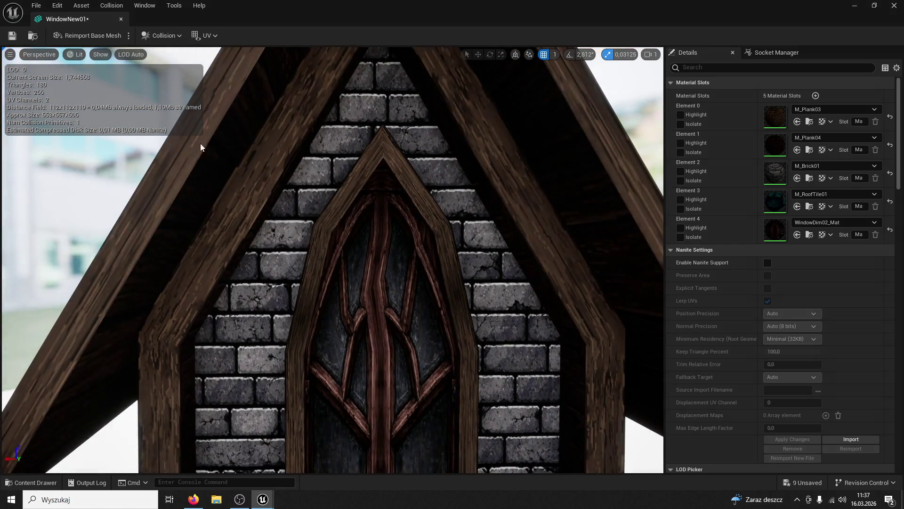
click(121, 19)
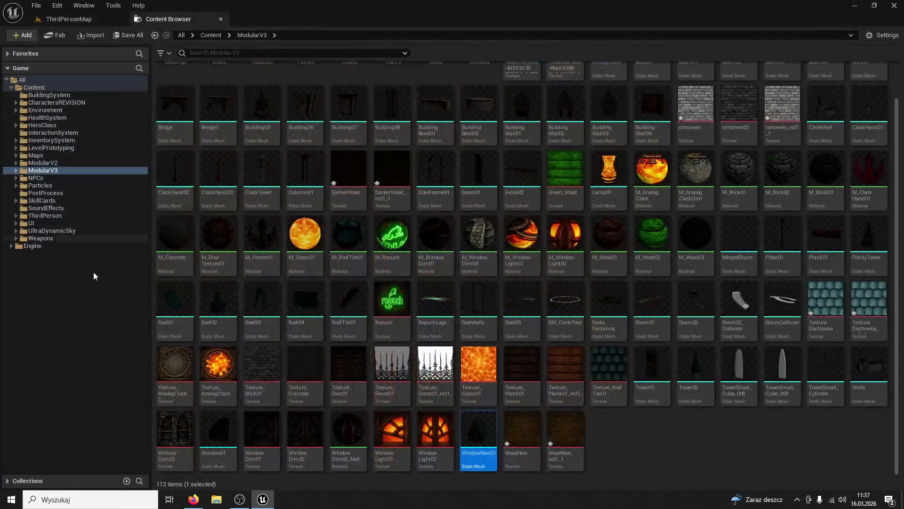
Step: Place WindowNew01 from the Content Drawer into ThirdPersonMap beside the tower spire
click(221, 22)
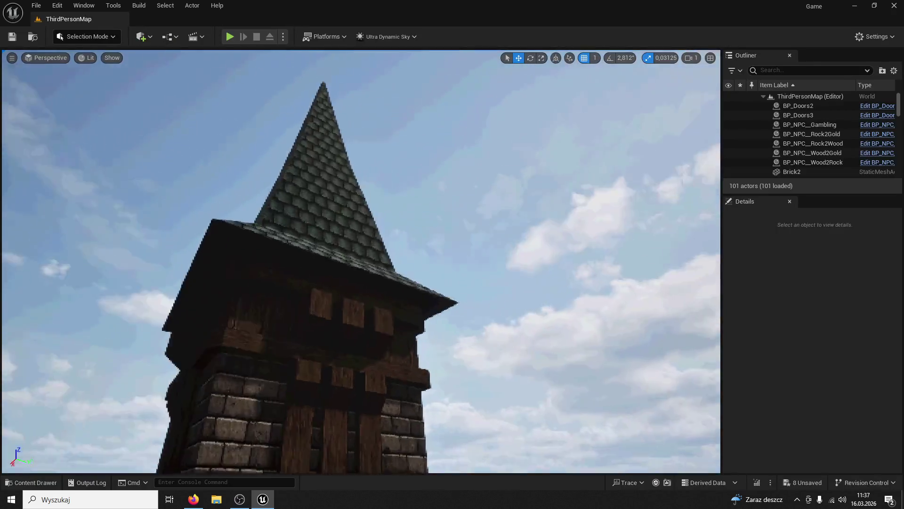
key(ctrl+space)
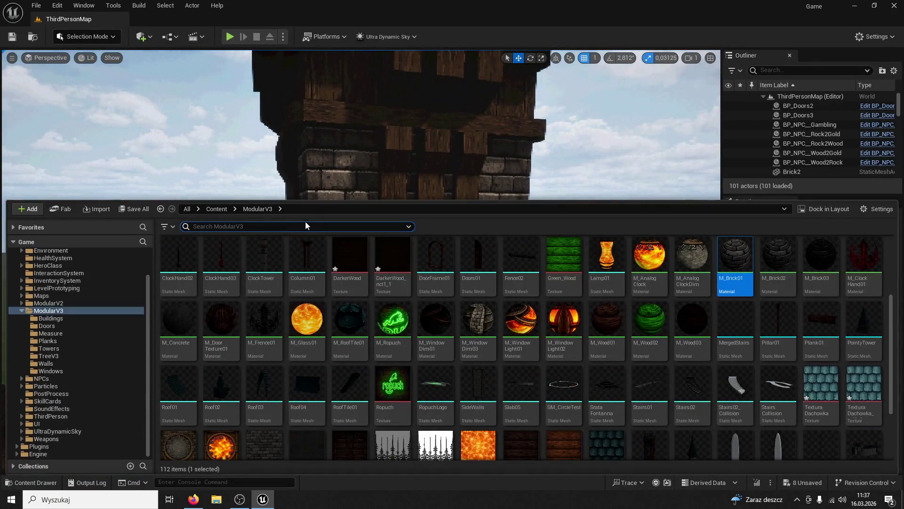
scroll(down, 3)
mouse_move(681, 268)
drag(414, 163, 422, 256)
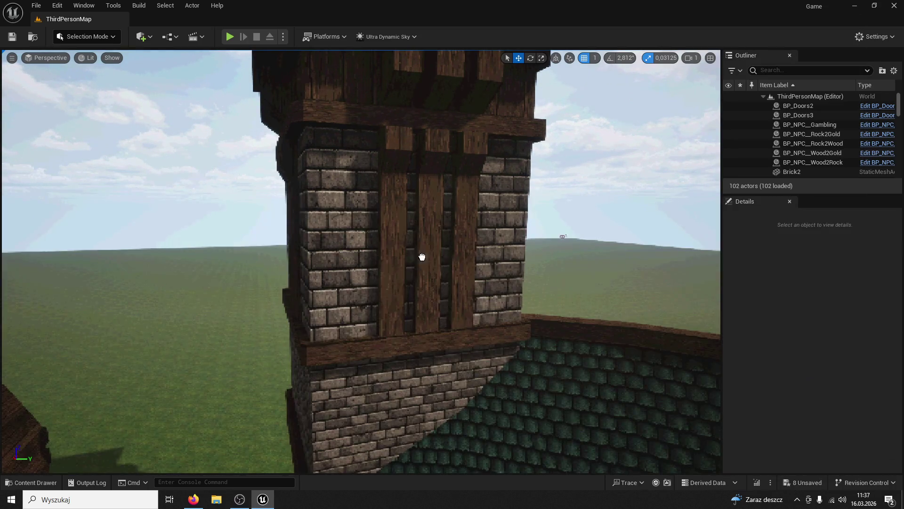
drag(385, 360, 107, 51)
click(105, 40)
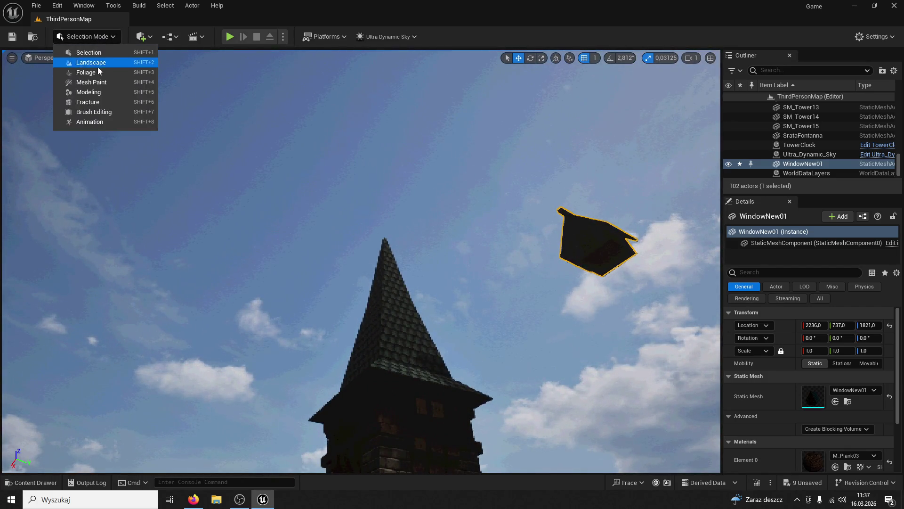
Step: Switch the editor to Modeling Mode, undoing an accidentally placed torus
click(99, 102)
key(Escape)
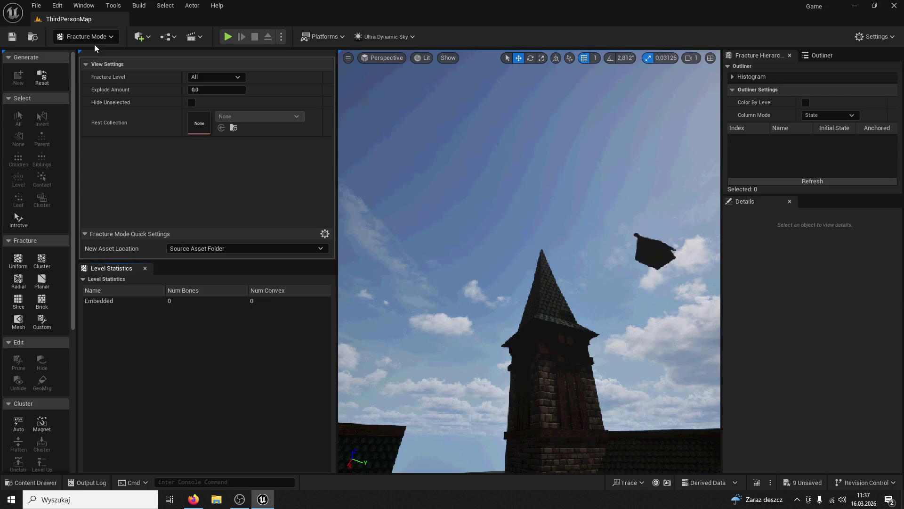
click(108, 40)
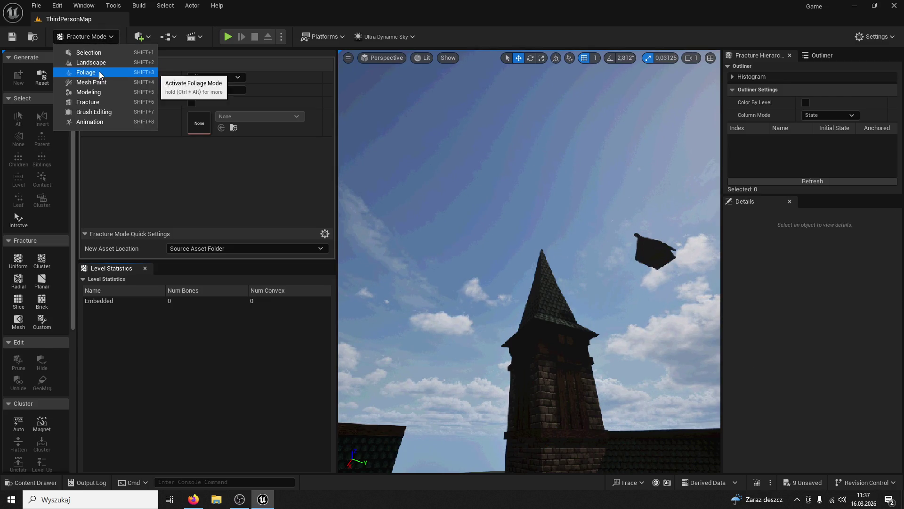
click(103, 92)
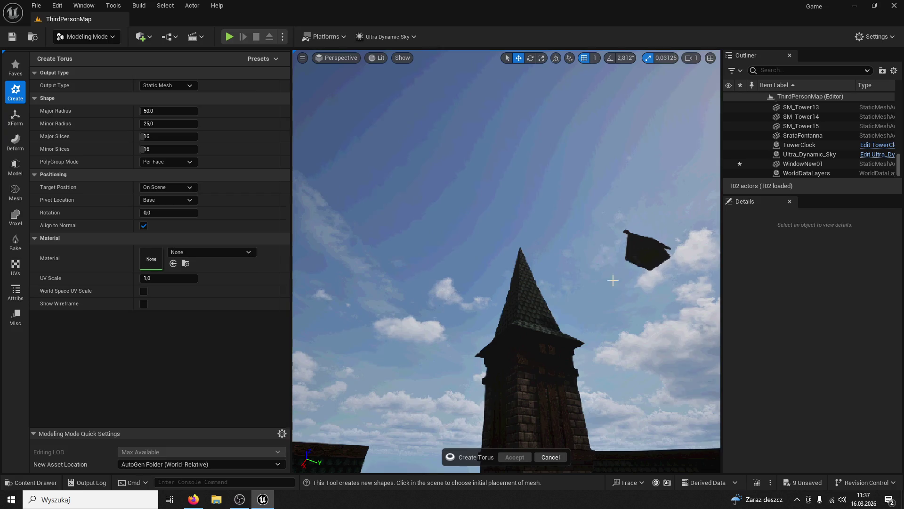
click(538, 345)
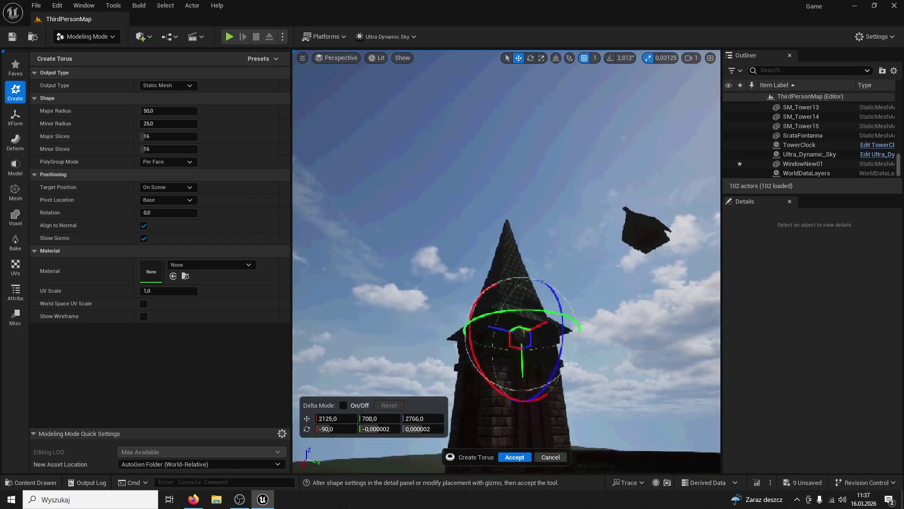
key(ctrl+z)
key(ctrl+z)
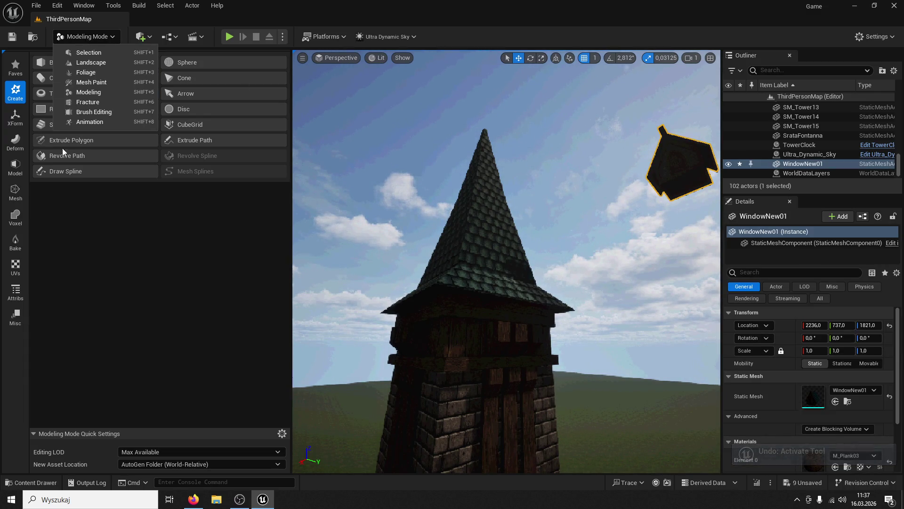
Step: Edit WindowNew01's pivot with XForm > Edit Pivot and accept the new position
click(15, 115)
click(56, 103)
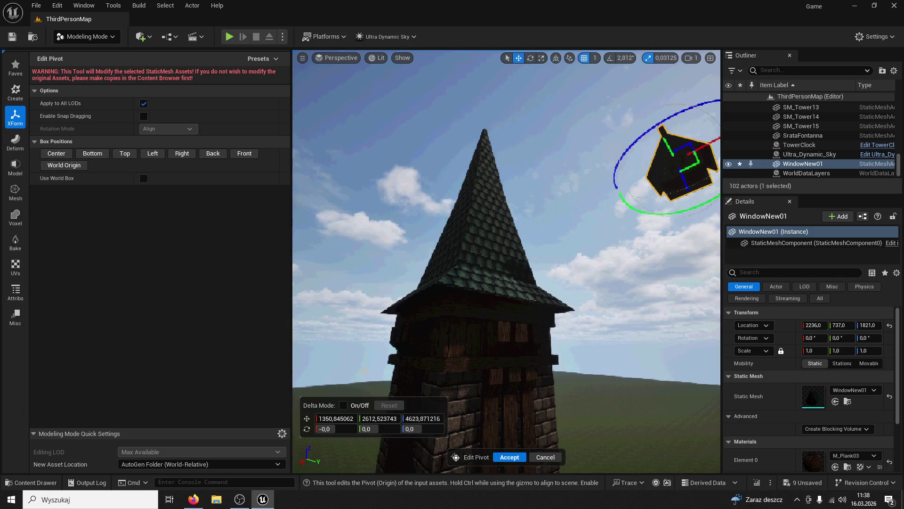
click(500, 457)
key(f)
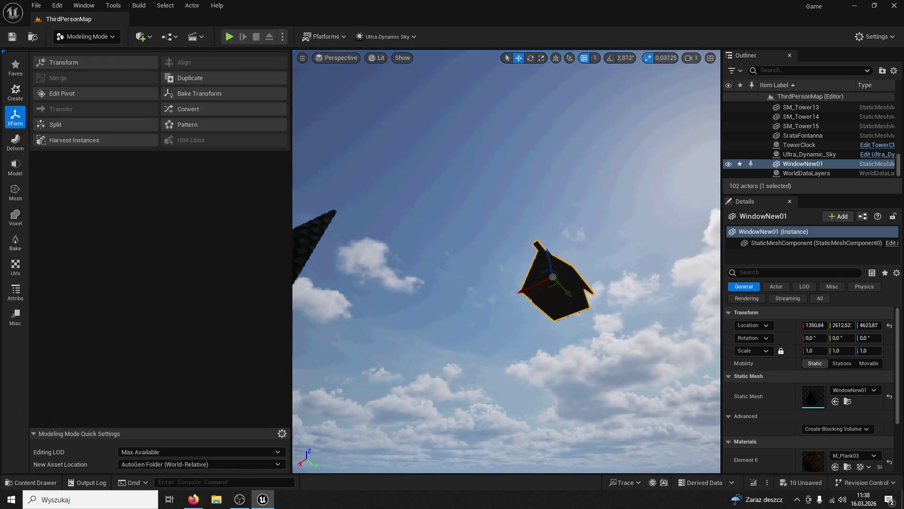
Step: Return to selection mode and drag WindowNew01 down onto the tower
drag(566, 253, 566, 253)
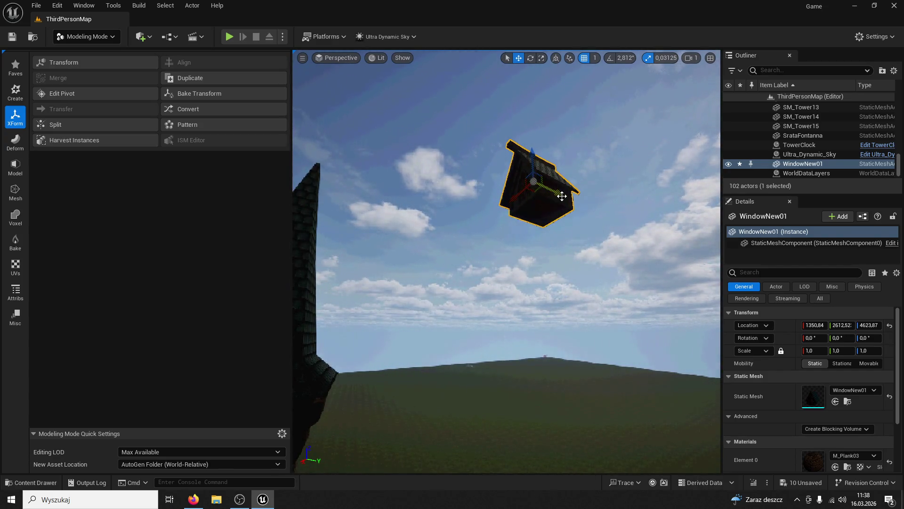
drag(562, 196, 359, 202)
click(69, 38)
click(89, 52)
drag(438, 212, 438, 283)
drag(438, 118, 427, 353)
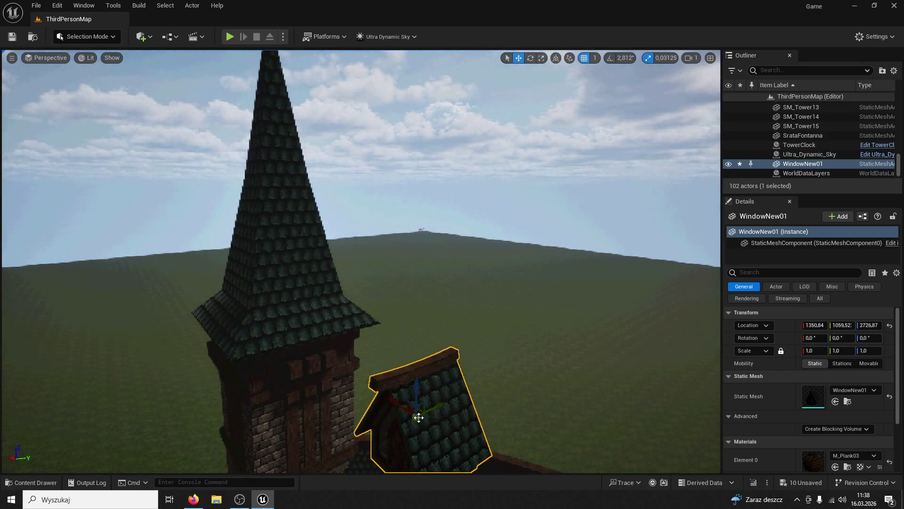
drag(296, 361, 347, 383)
key(f)
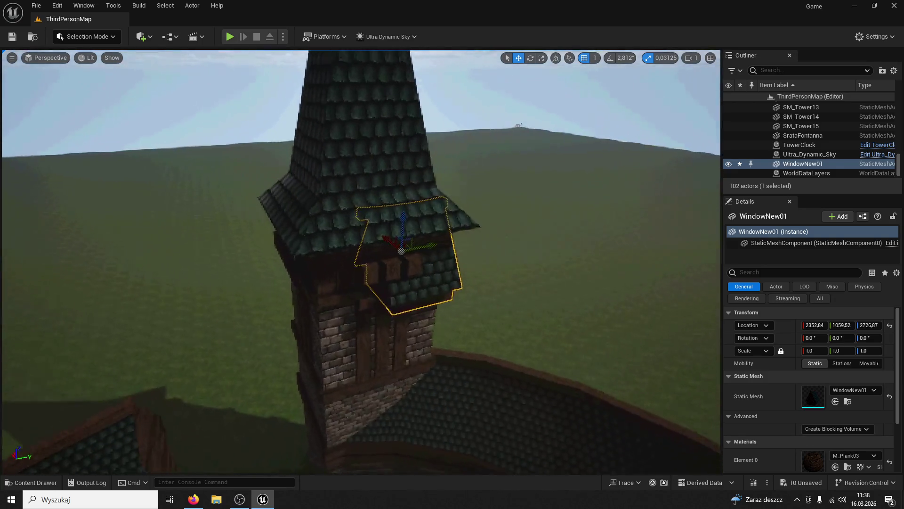
drag(389, 218, 417, 285)
Step: Rotate the window 90° and raise it onto the tiled spire at 2208.84, 888.523, 3096.87
text(90)
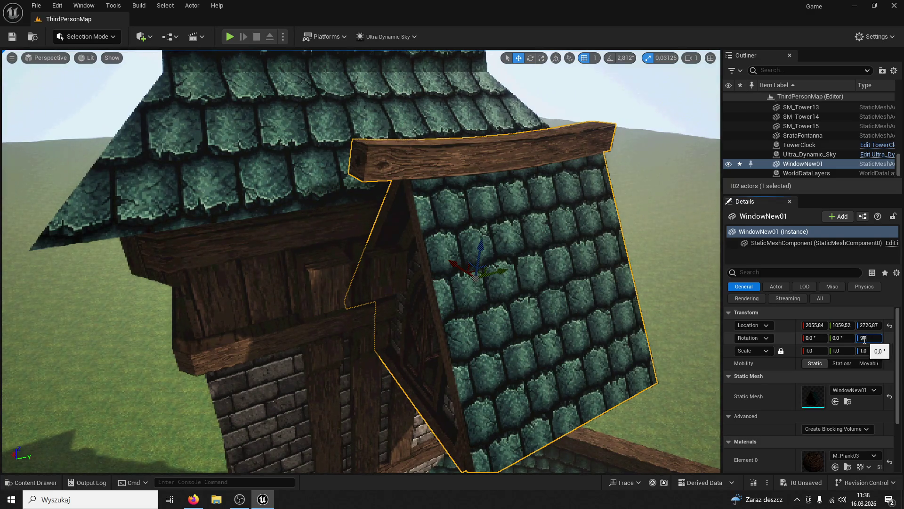
key(Return)
drag(489, 264, 443, 283)
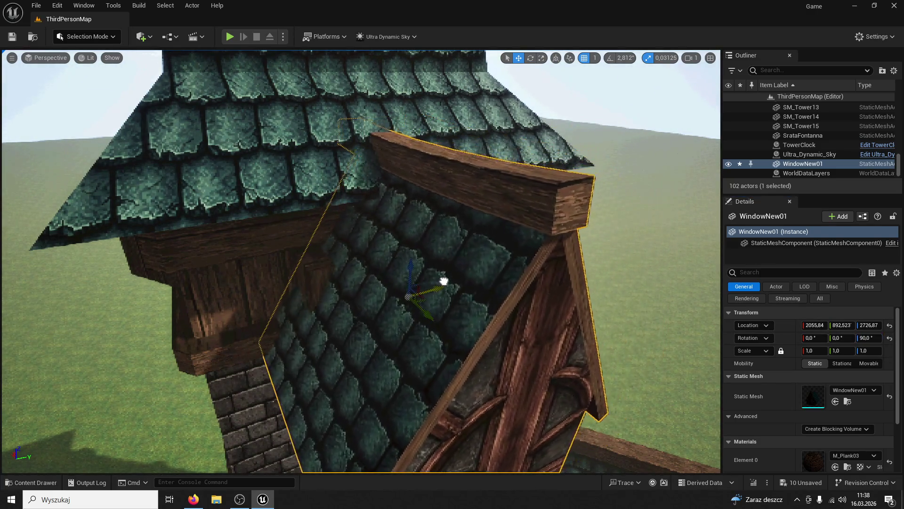
key(f)
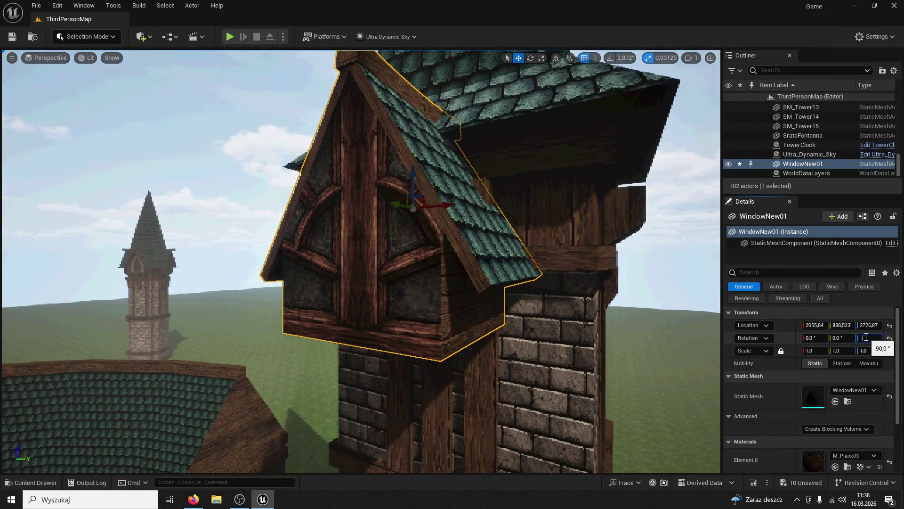
drag(632, 329, 542, 330)
drag(189, 221, 533, 289)
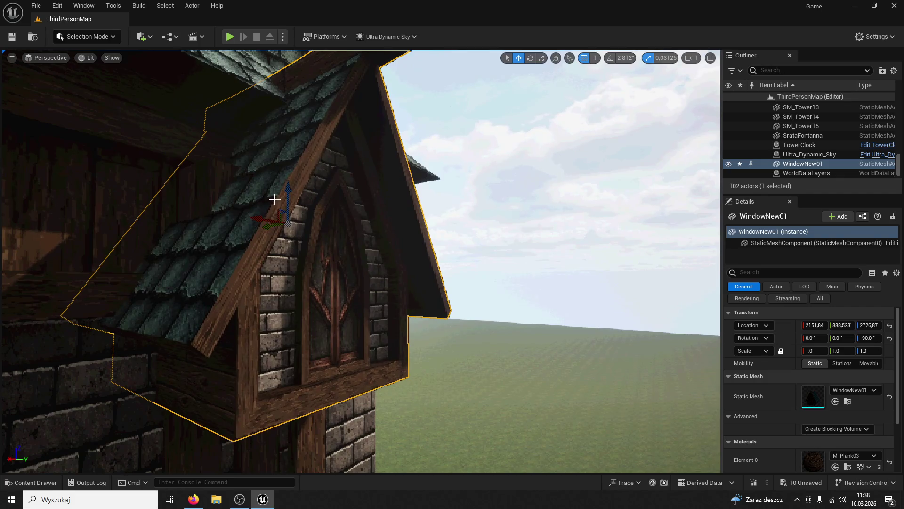
drag(289, 191, 289, 99)
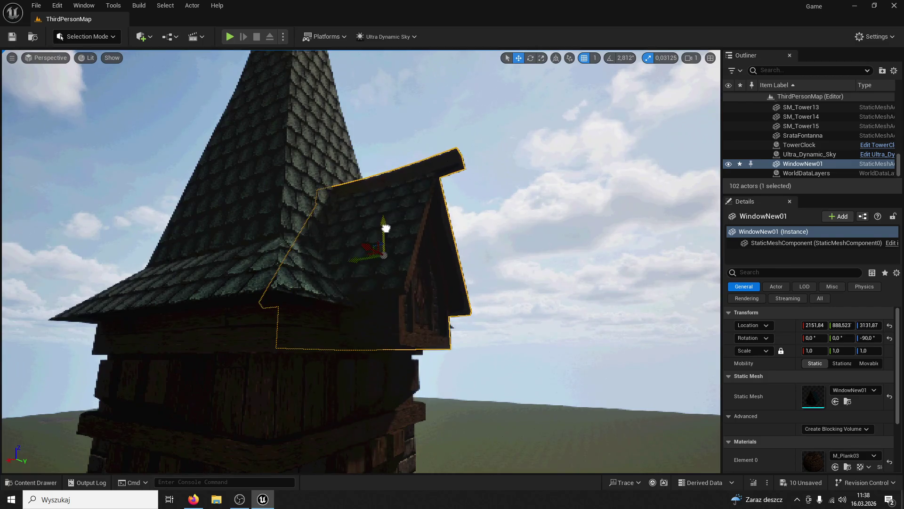
drag(387, 236, 387, 311)
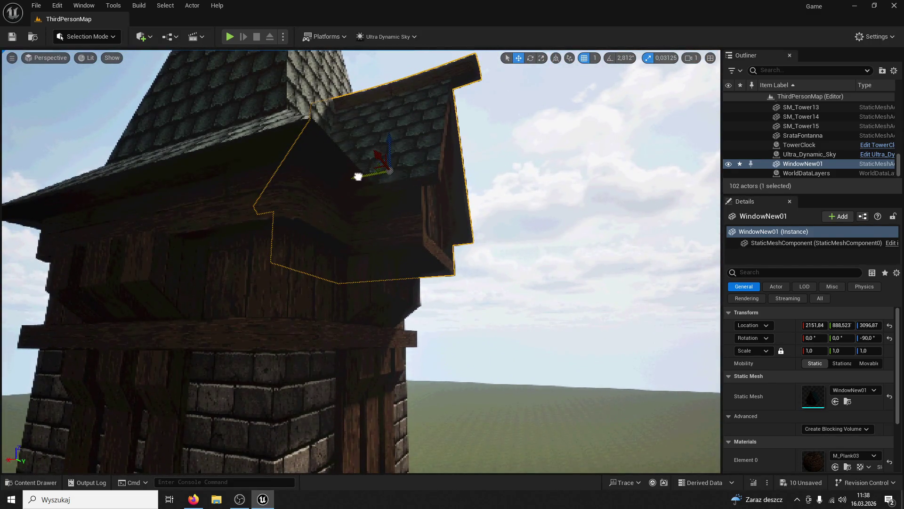
click(343, 173)
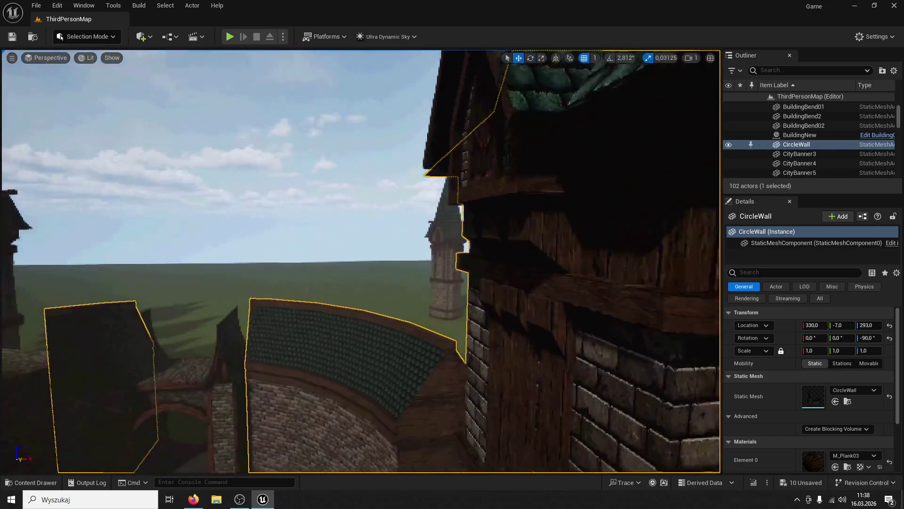
click(440, 212)
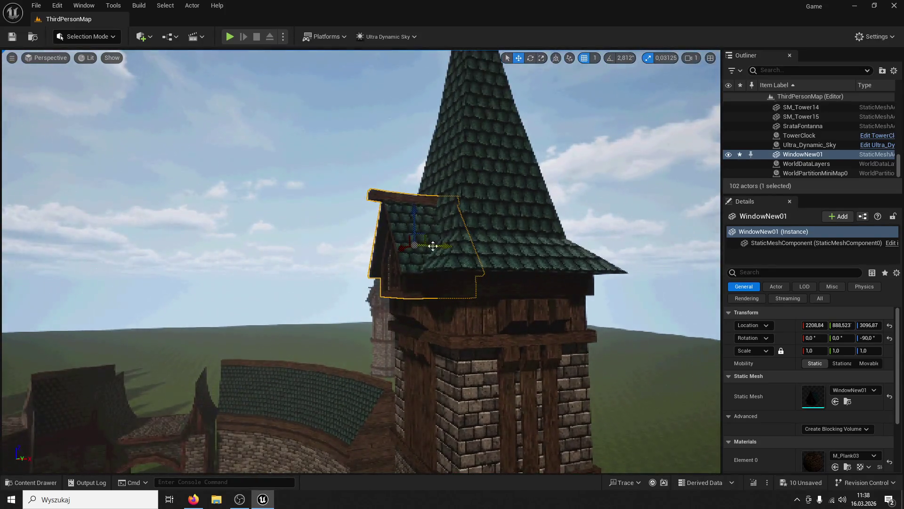
Step: Duplicate the dormer as WindowNew2, rotated 180° Z, at 2627.84, 1300.52, 3096.87 on the spire
key(ctrl+d)
drag(412, 245, 525, 228)
key(ctrl+z)
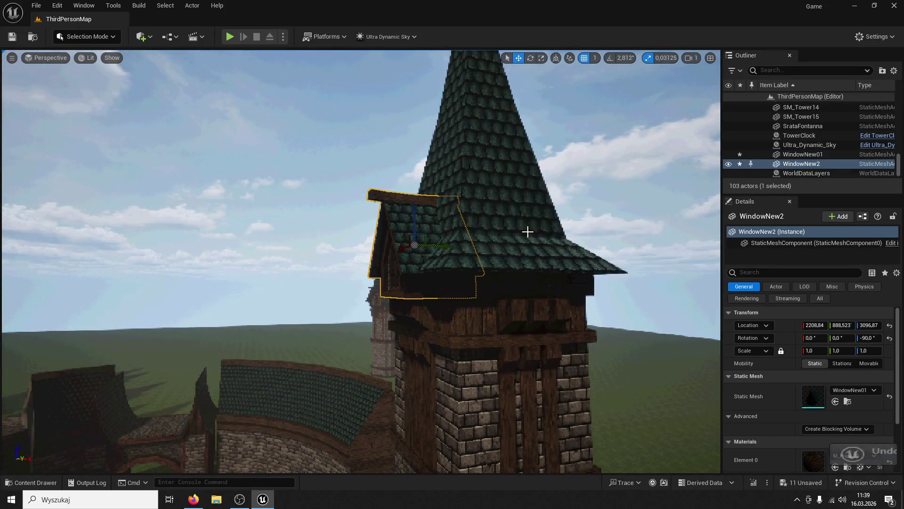
click(870, 338)
text(0)
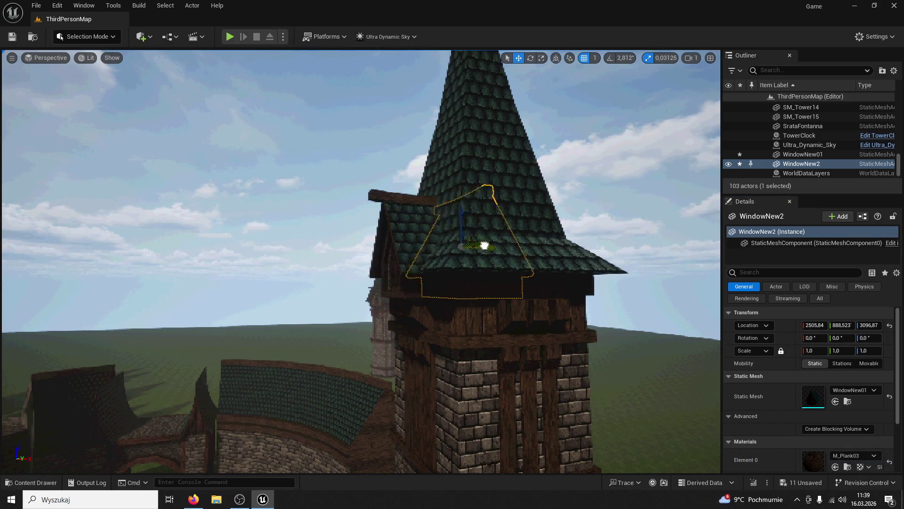
click(520, 247)
key(ctrl+z)
text(180)
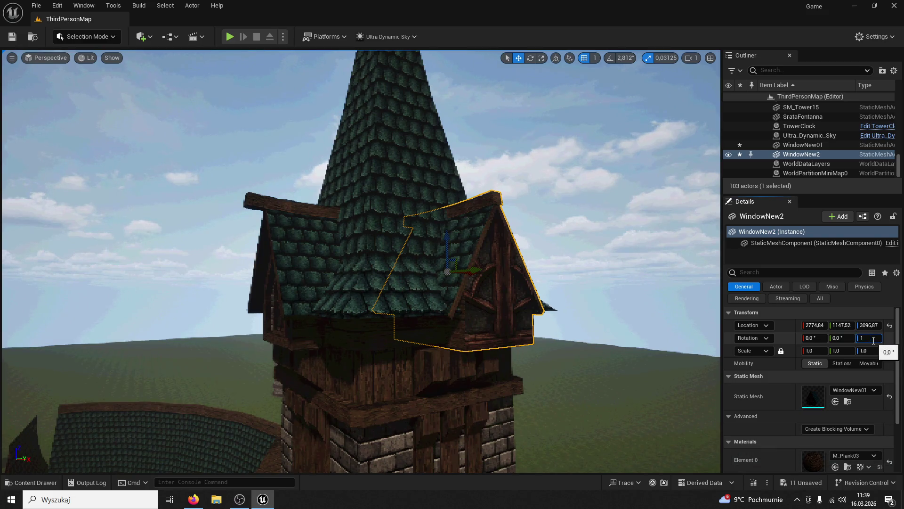
key(Return)
drag(401, 265, 446, 226)
drag(392, 339, 454, 263)
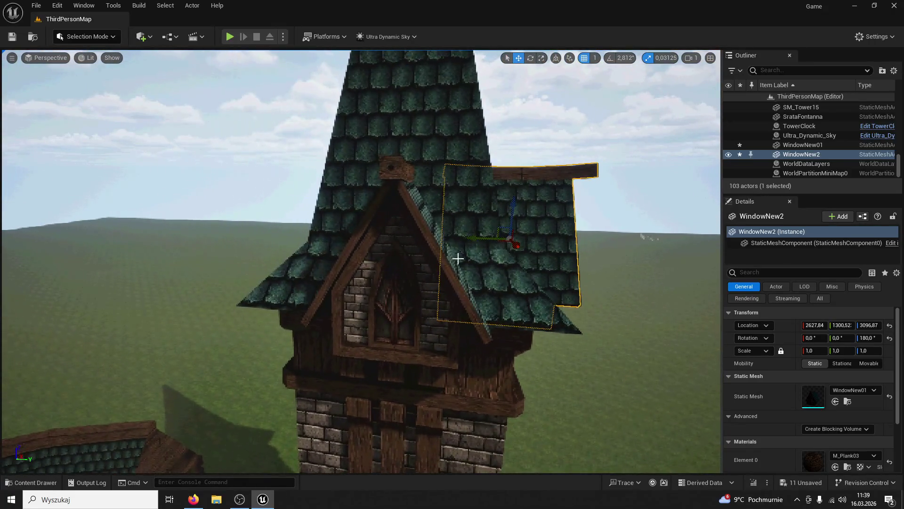
key(ctrl+d)
Step: Slide the third dormer, WindowNew3, along Y onto its side of the roof
drag(275, 227, 296, 229)
key(f)
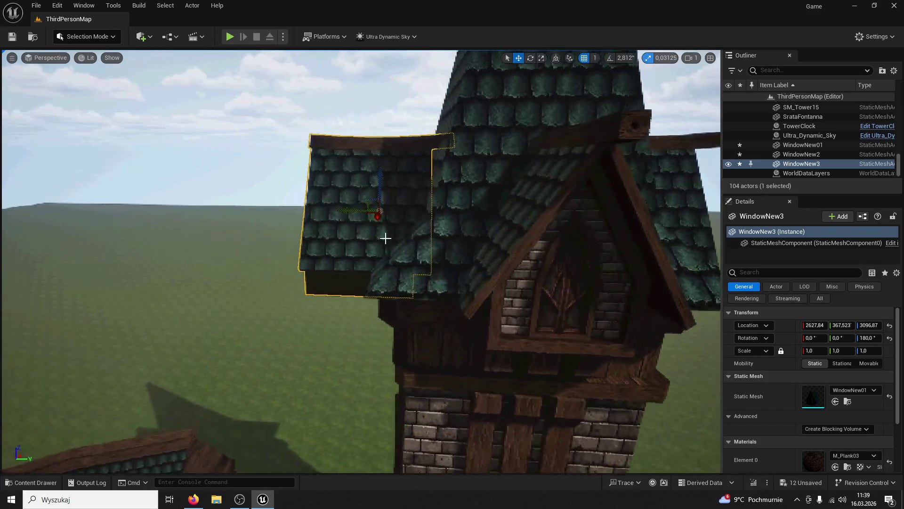
drag(531, 322, 547, 301)
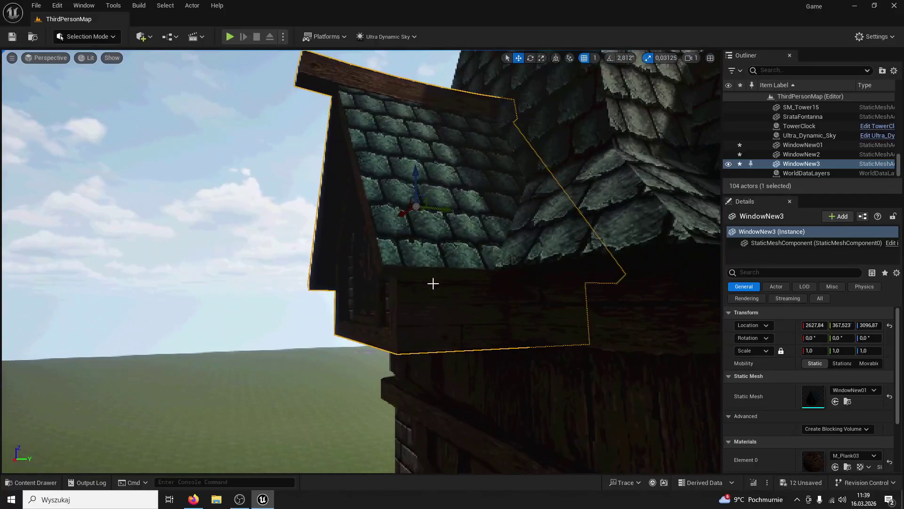
drag(441, 202, 432, 214)
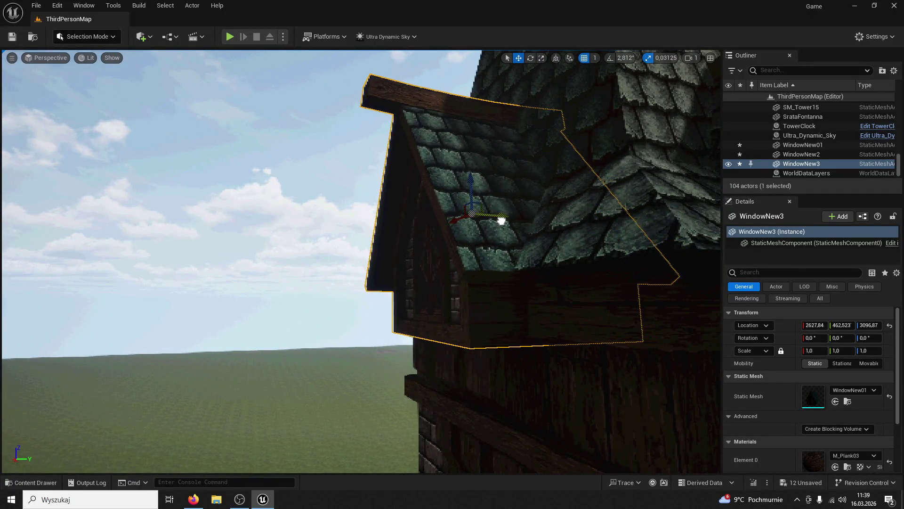
drag(449, 269, 447, 271)
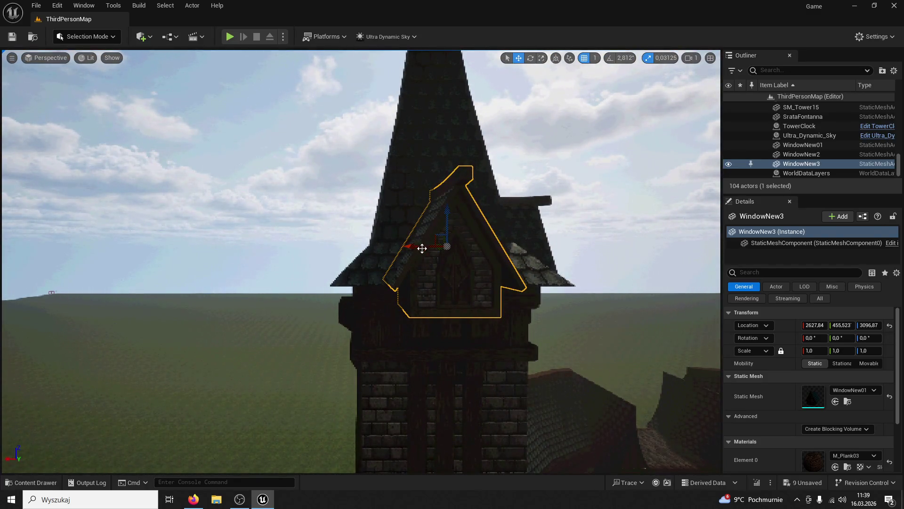
Step: Duplicate a fourth dormer, WindowNew4, turn it 90° and move it onto the last roof side
drag(433, 263, 307, 253)
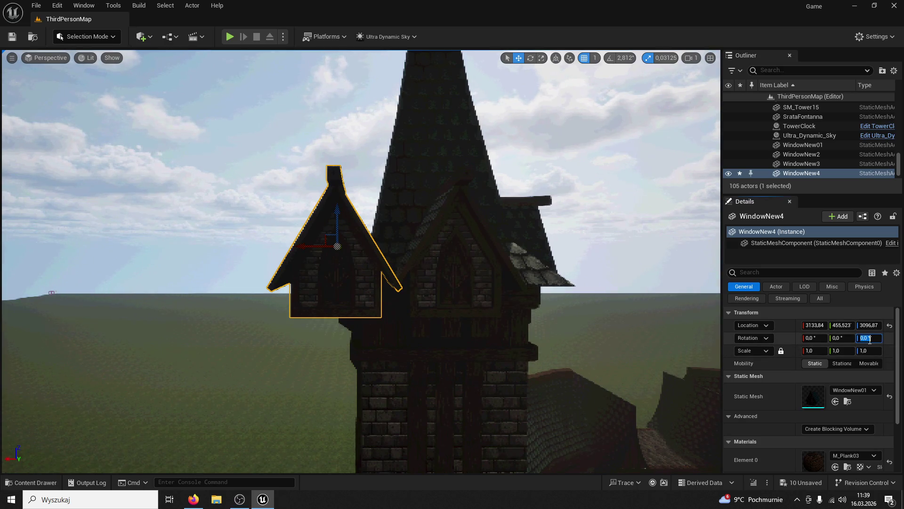
text(90)
key(Return)
key(f)
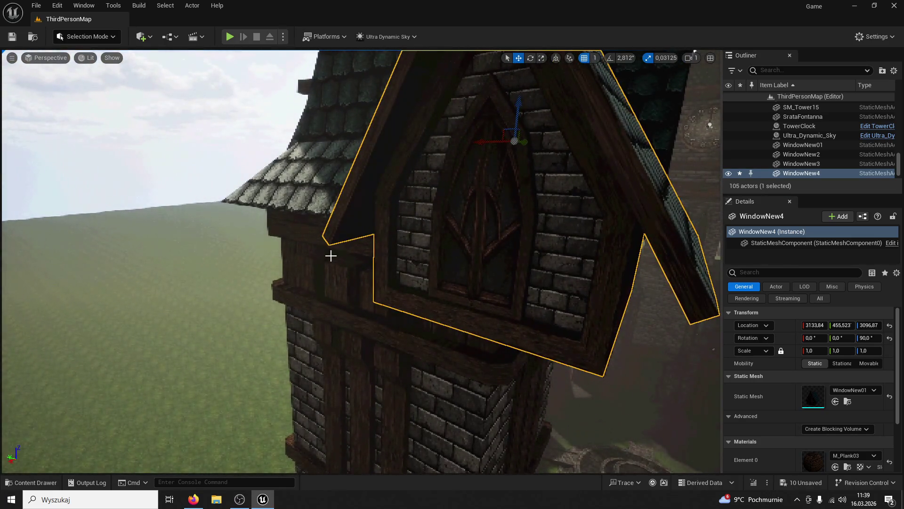
drag(481, 147, 305, 120)
drag(373, 143, 397, 171)
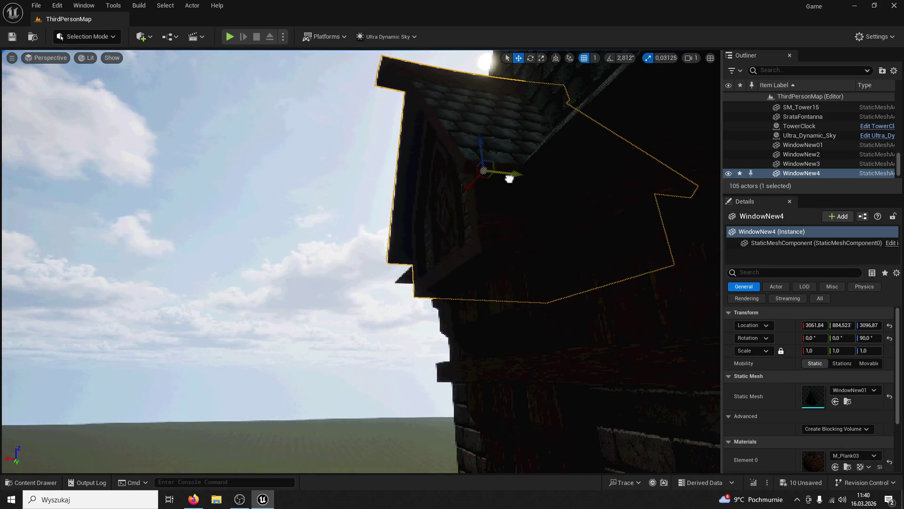
click(513, 185)
key(f)
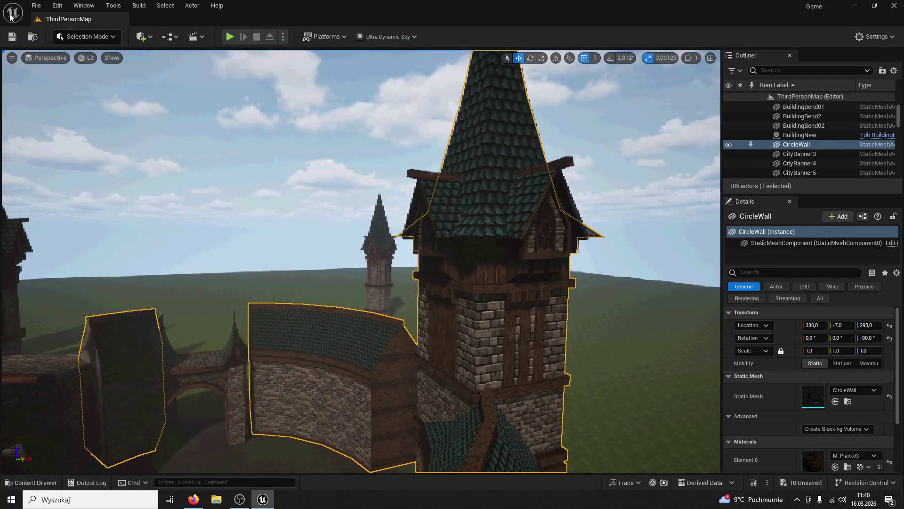
click(96, 40)
click(90, 50)
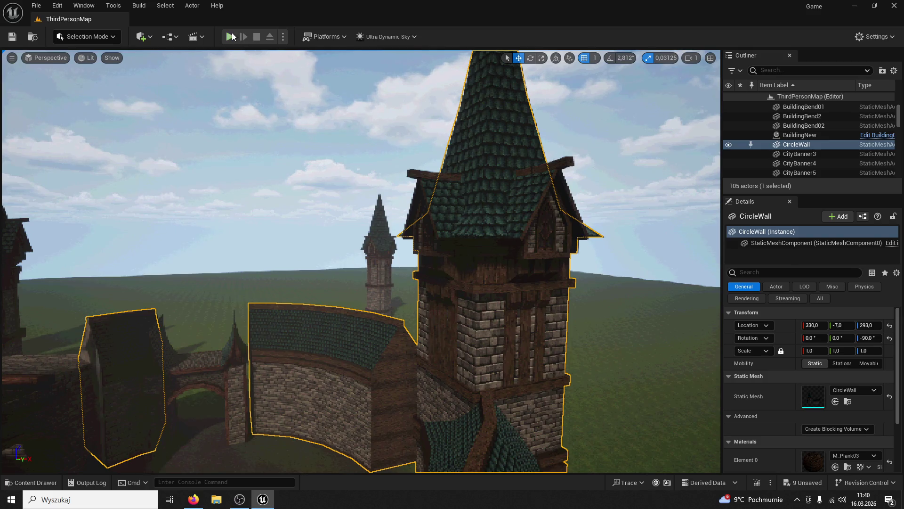
click(230, 36)
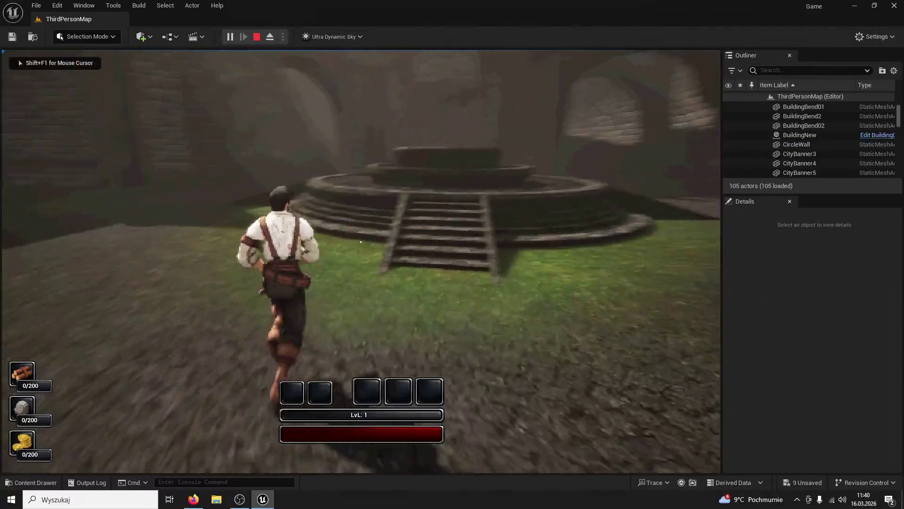
key(space)
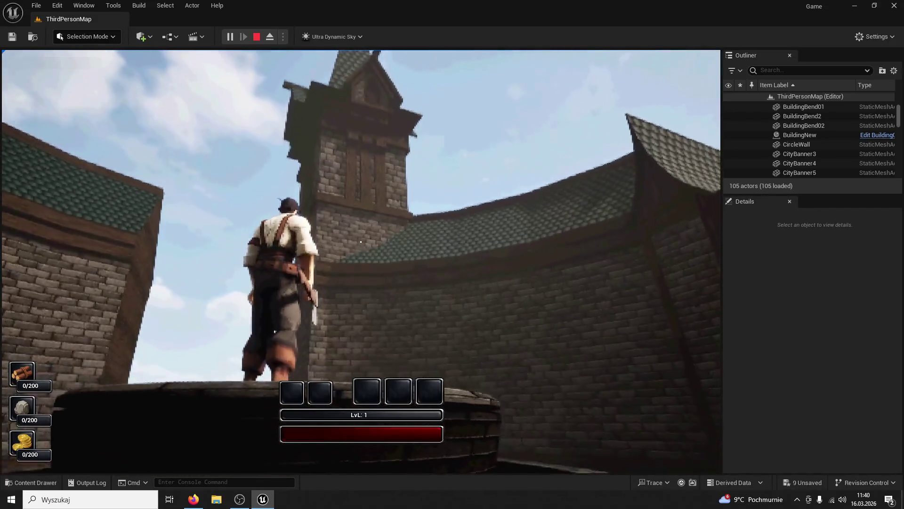
key(w)
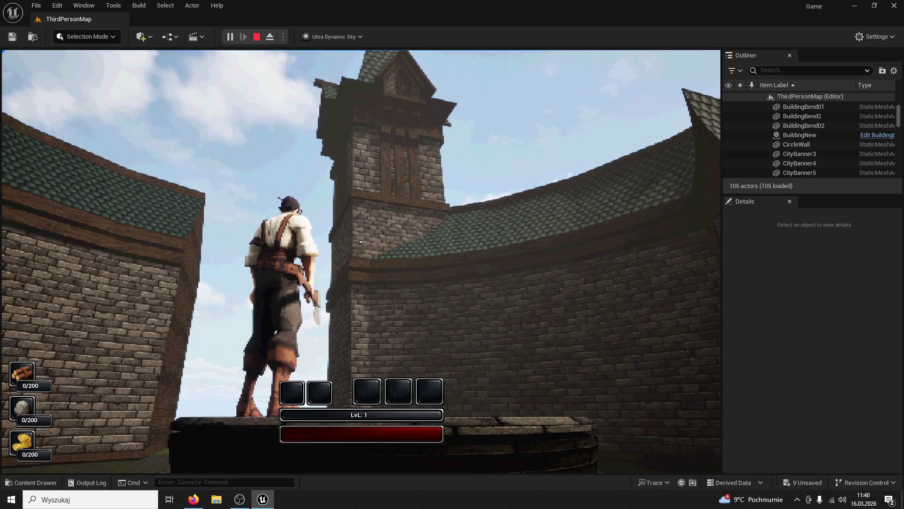
key(w)
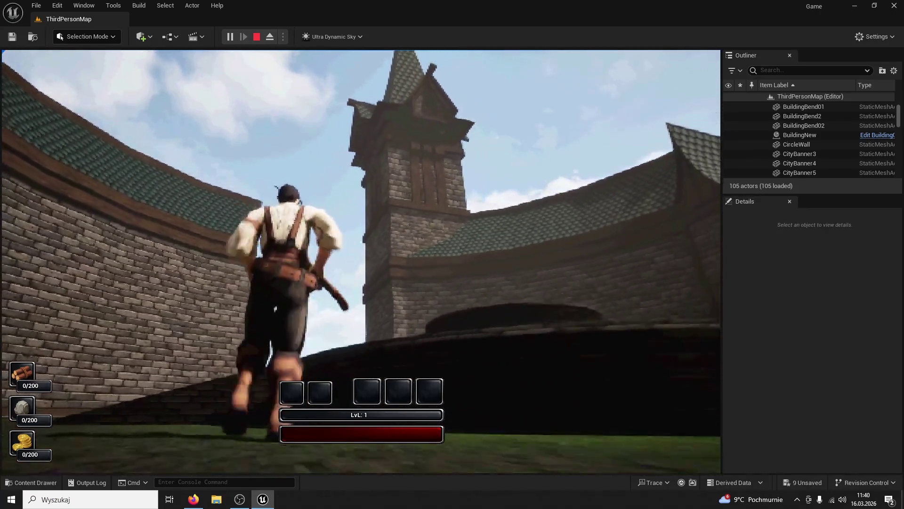
key(w)
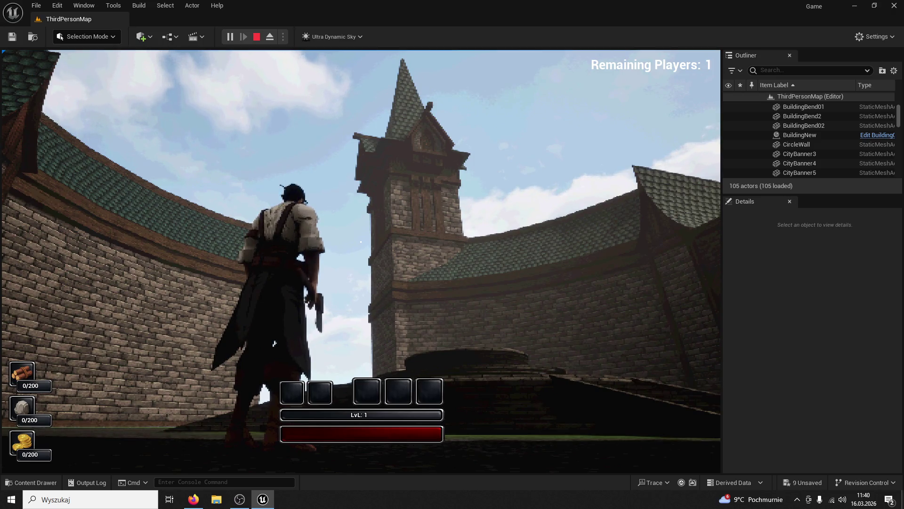
key(w)
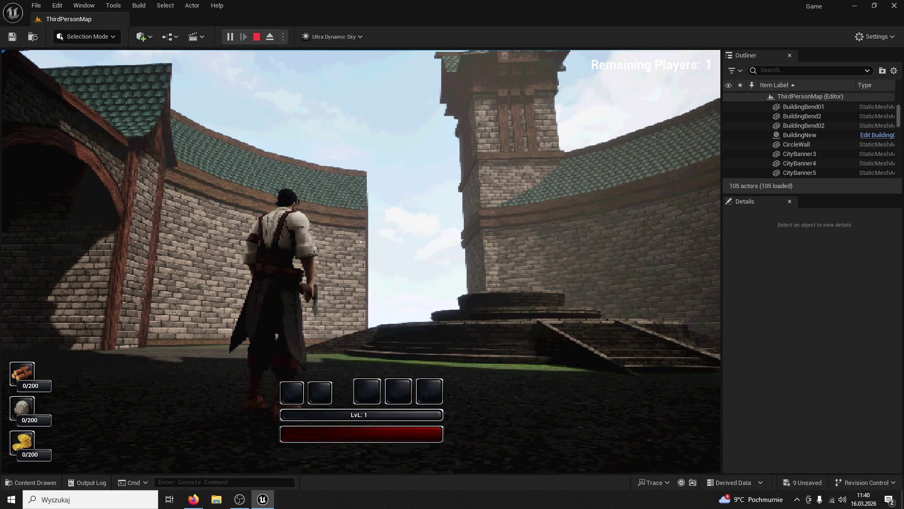
key(Escape)
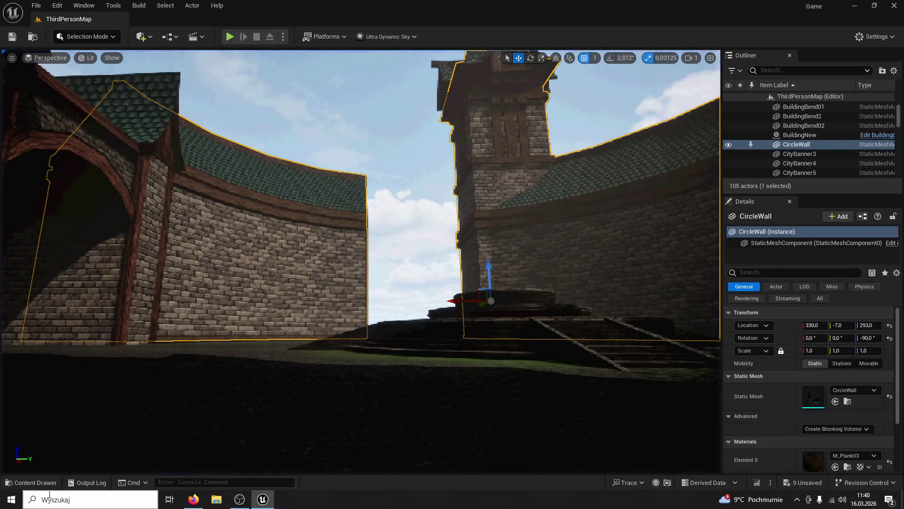
Step: Move the WindowNew01 mesh into the ModularV3 Windows folder
click(31, 482)
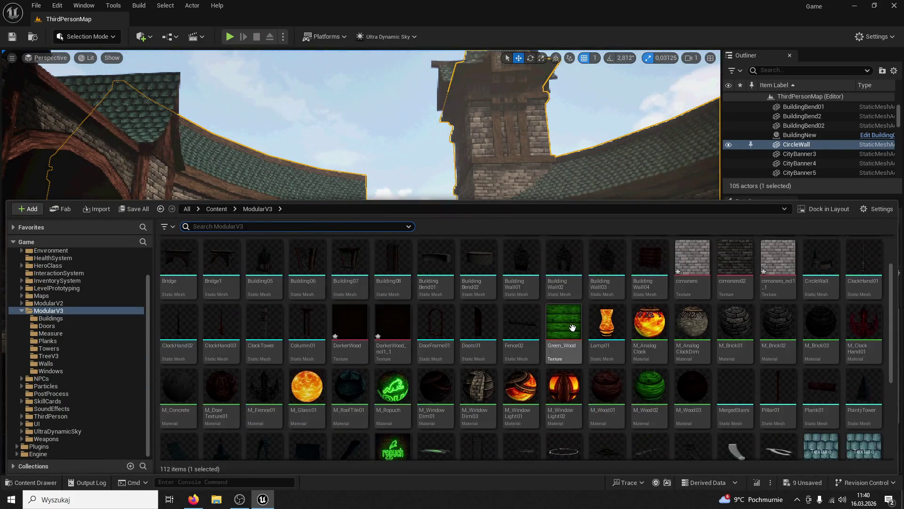
scroll(down, 3)
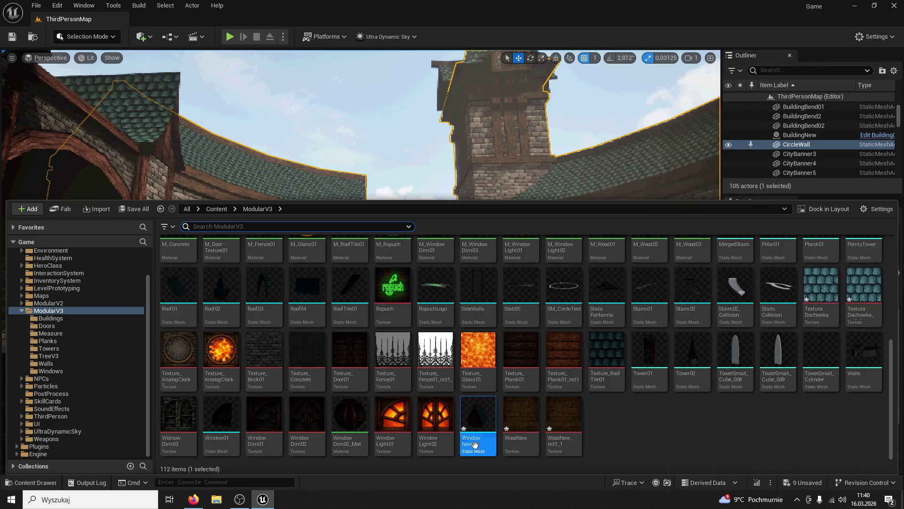
drag(486, 418, 671, 437)
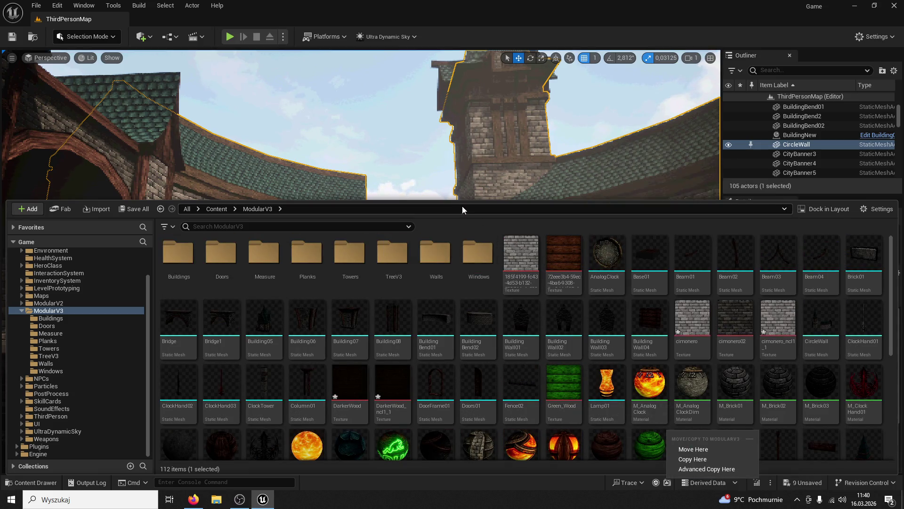
drag(453, 203, 450, 57)
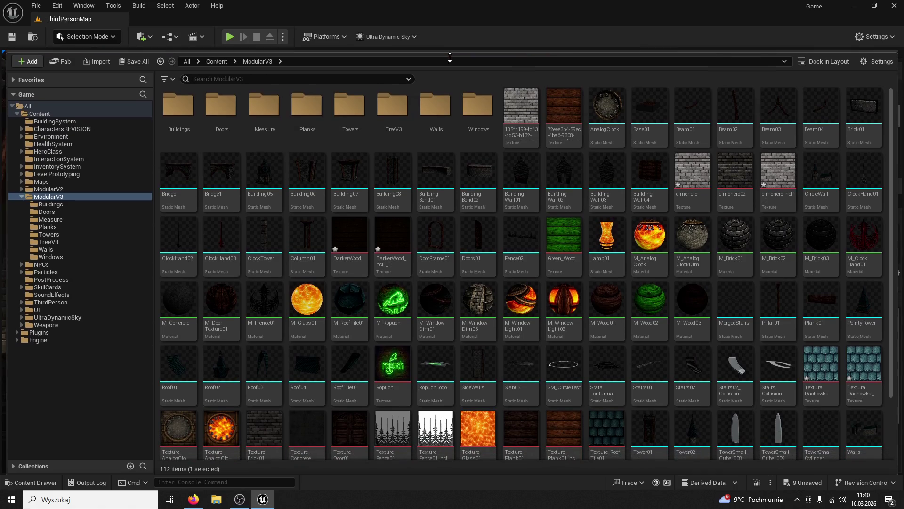
drag(431, 77, 63, 261)
click(75, 275)
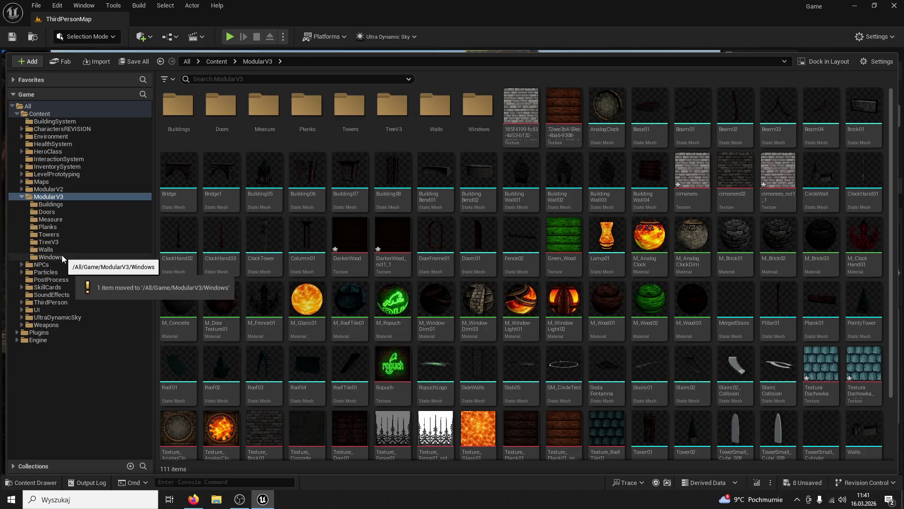
Step: Rename the mesh in the Windows folder to Window02
click(61, 256)
click(214, 124)
click(212, 131)
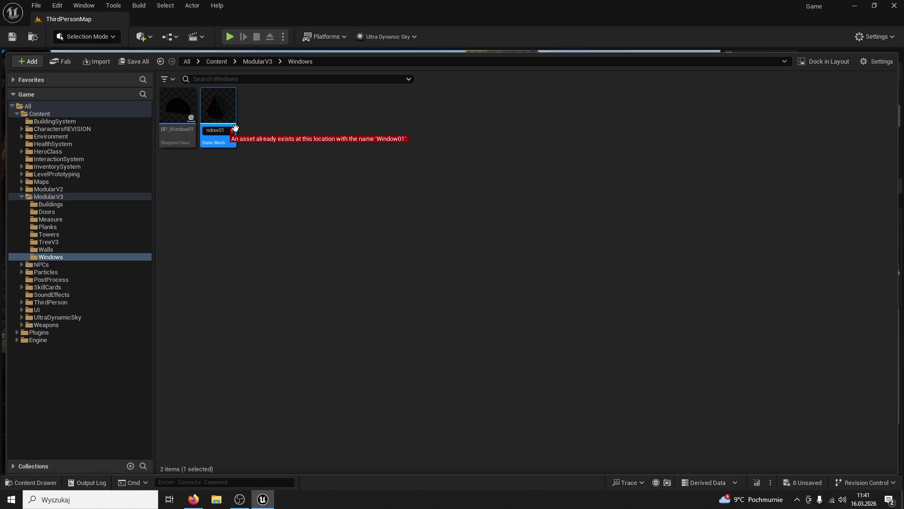
key(Return)
key(ctrl+space)
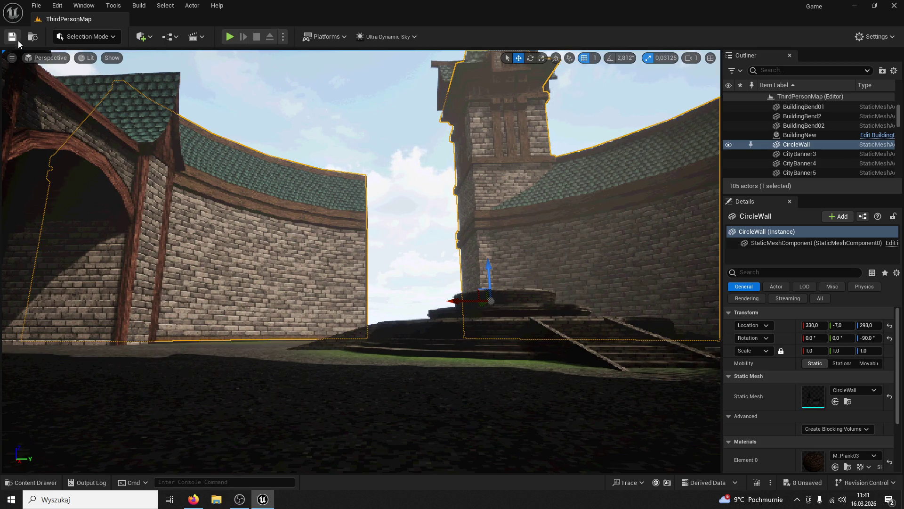
click(231, 34)
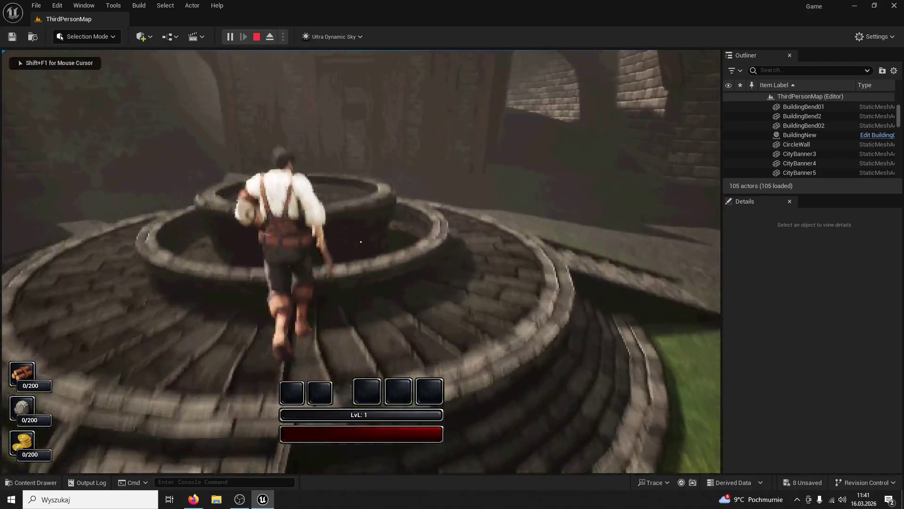
key(space)
key(w)
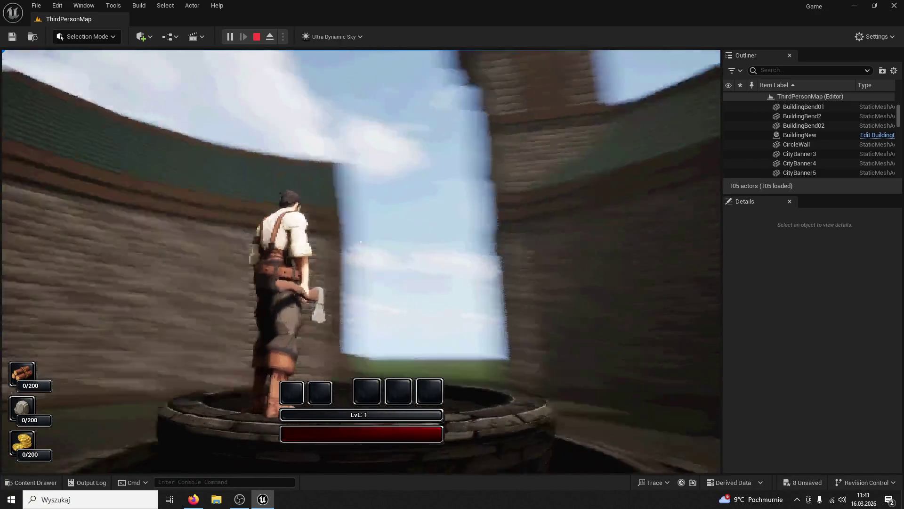
key(w)
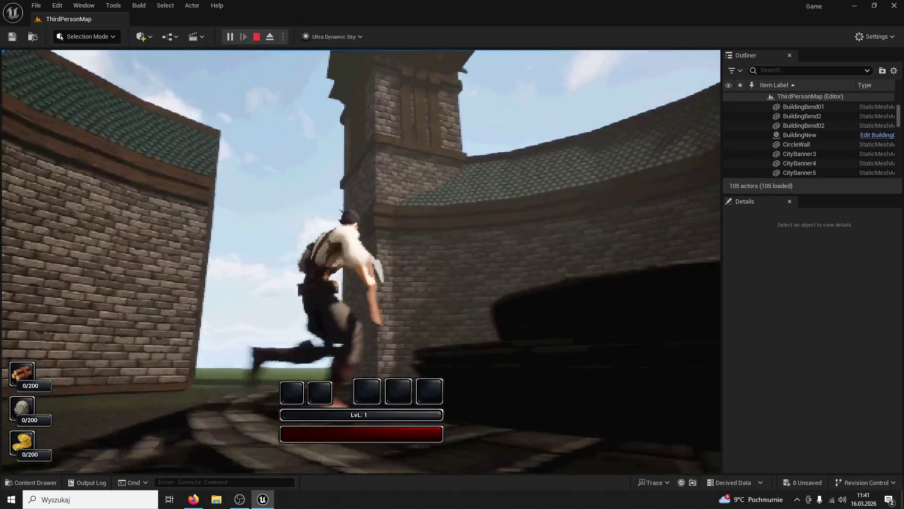
key(space)
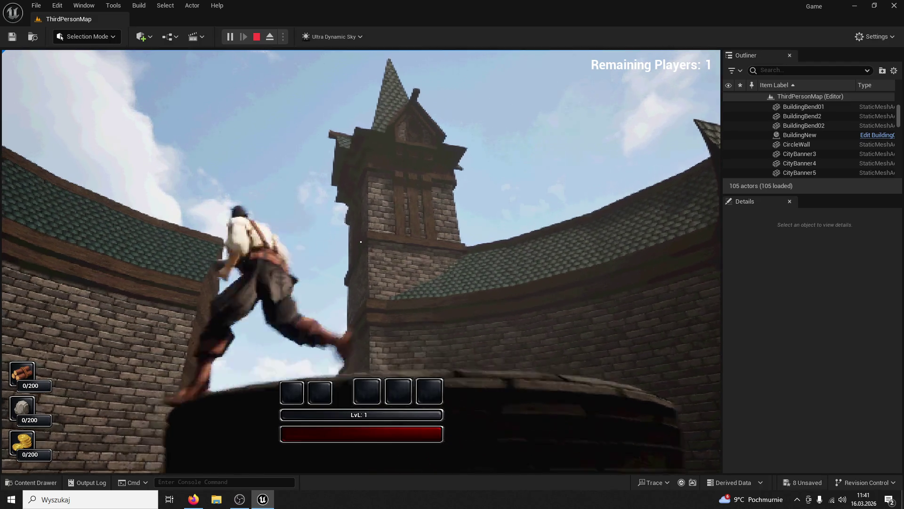
key(Escape)
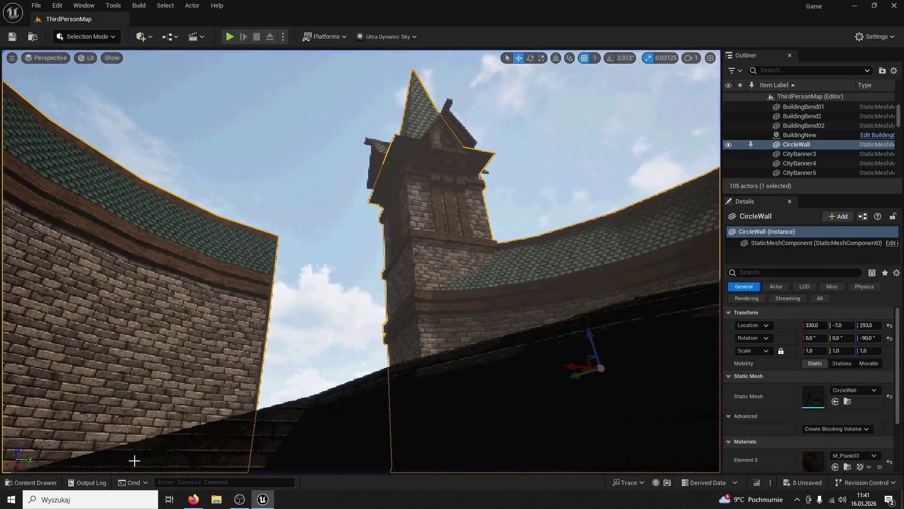
Step: Open the Content Drawer and navigate up to the ModularV3 folder
click(34, 482)
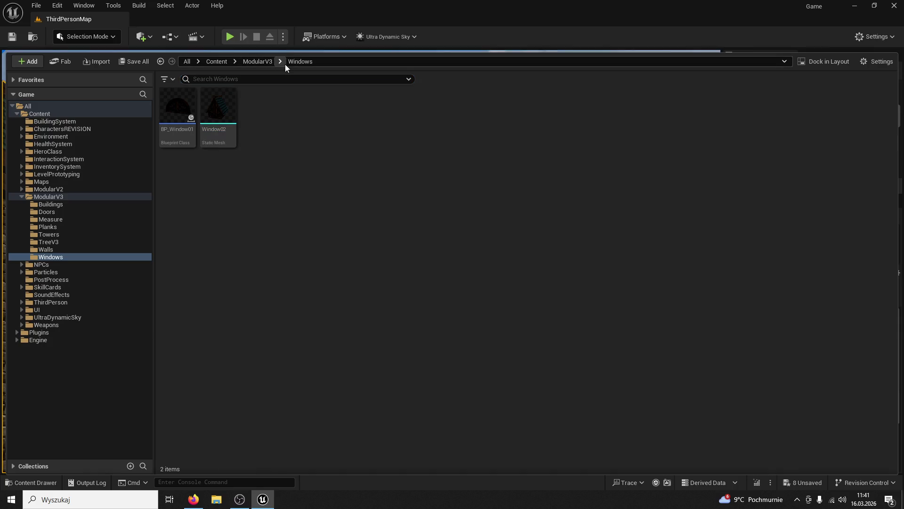
drag(288, 53, 249, 288)
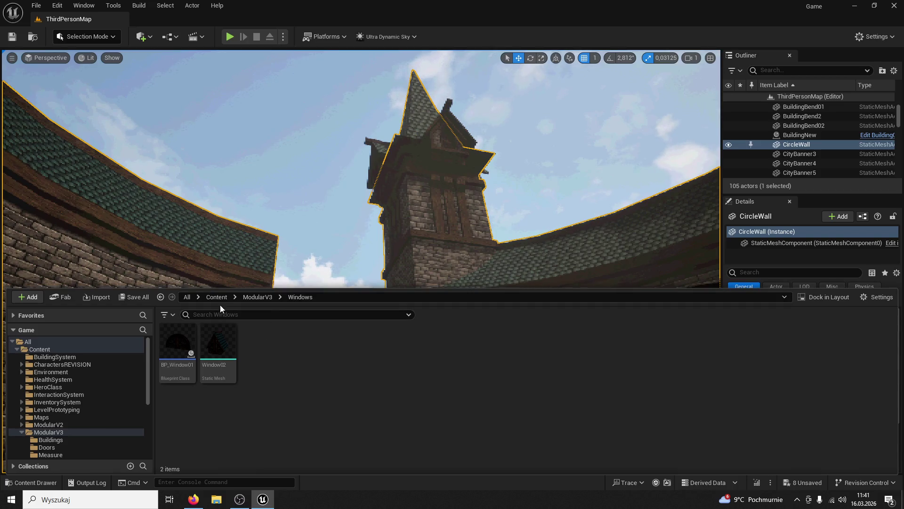
click(241, 296)
click(255, 297)
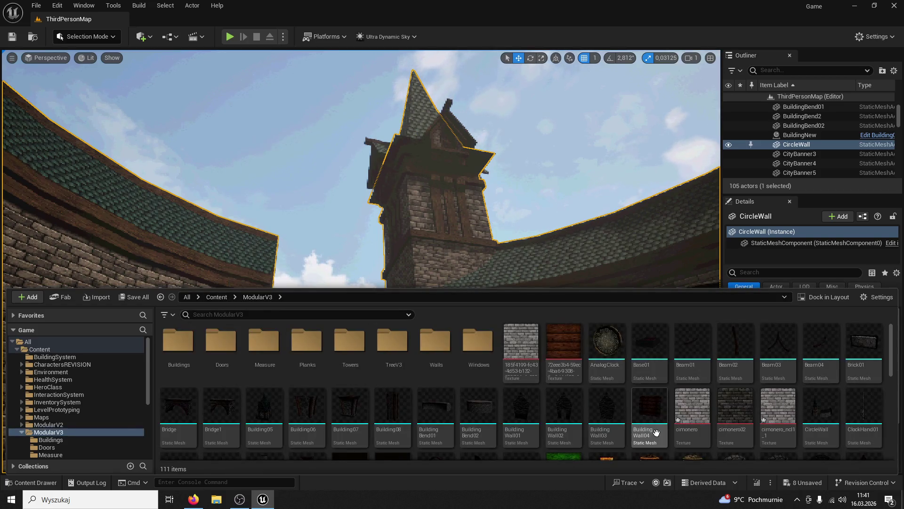
scroll(down, 3)
scroll(down, 3)
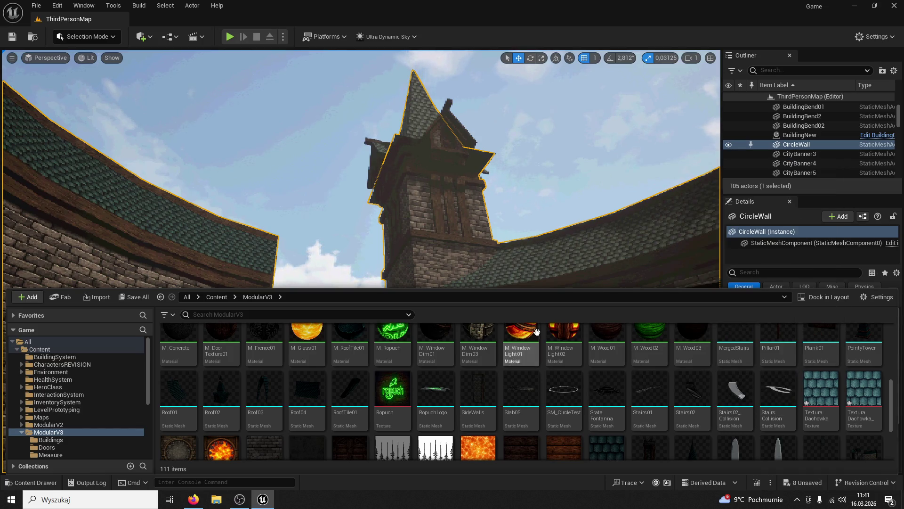
drag(503, 284, 482, 234)
Step: Delete the Textura Dachowka texture from ModularV3, confirming the deletion
click(482, 236)
scroll(down, 3)
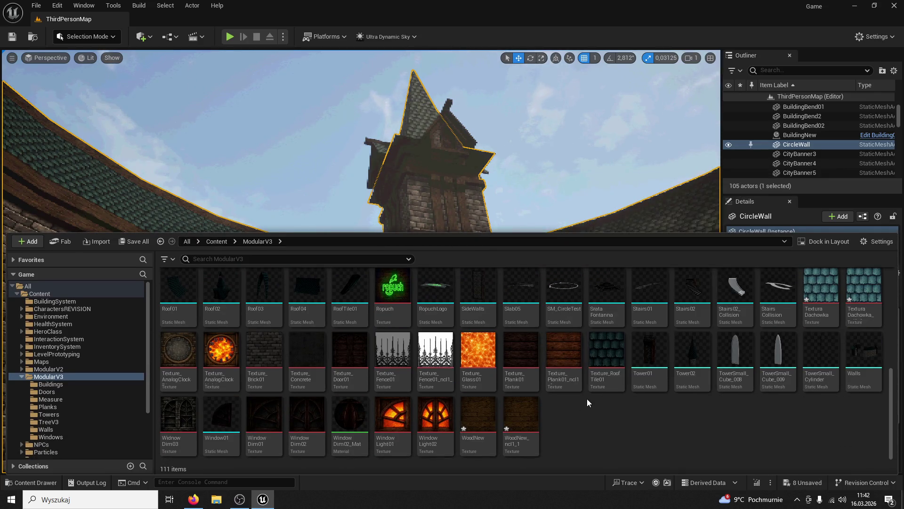
scroll(up, 3)
scroll(down, 3)
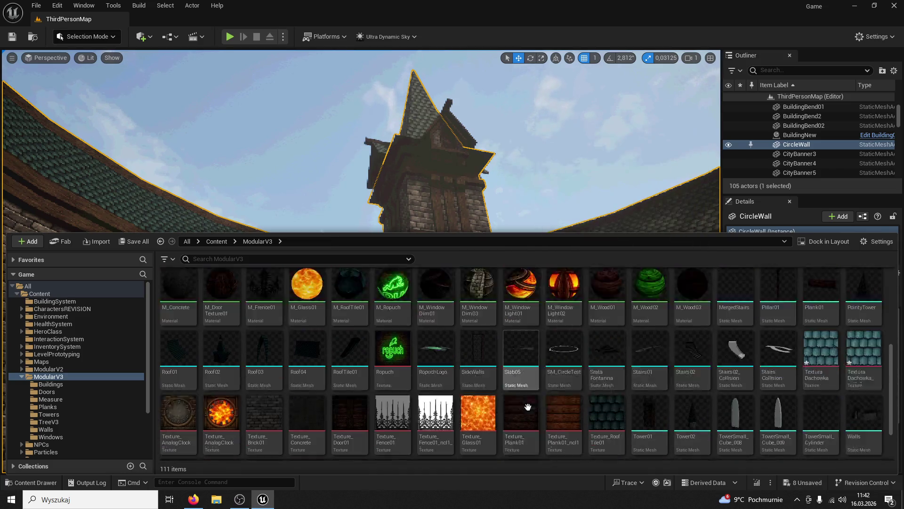
click(821, 297)
key(Delete)
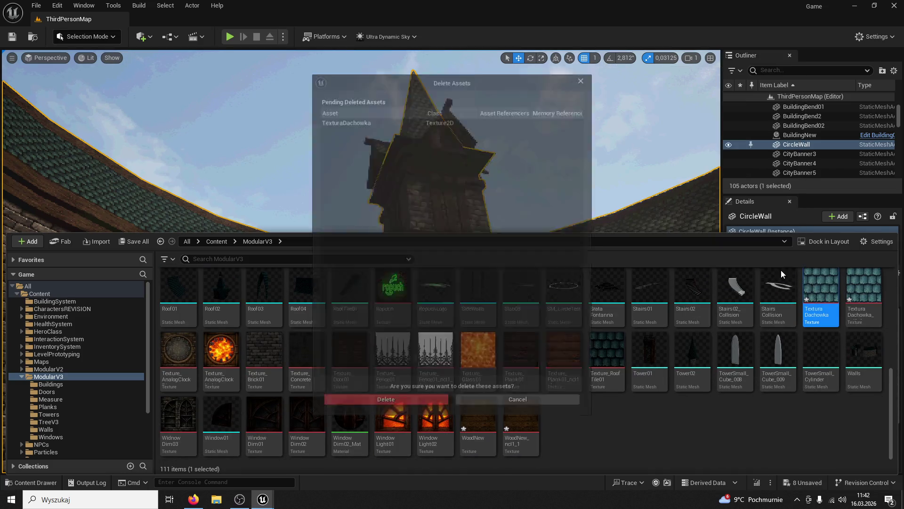
click(416, 400)
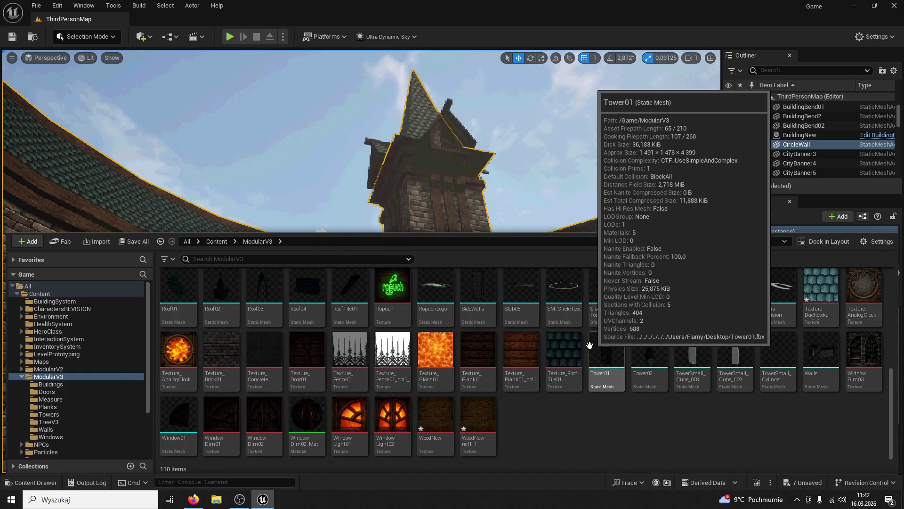
Step: Focus the viewport on CircleWall and orbit down onto the courtyard ground
scroll(up, 3)
scroll(up, 3)
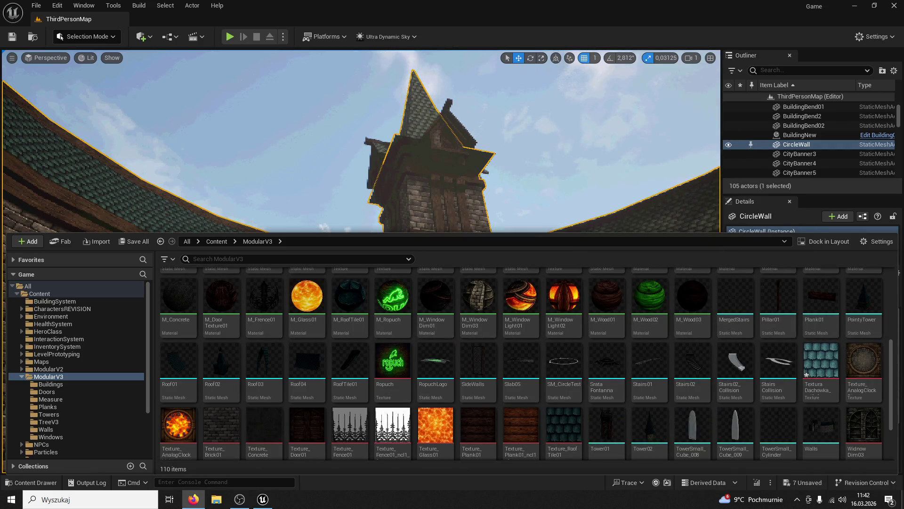
double_click(796, 144)
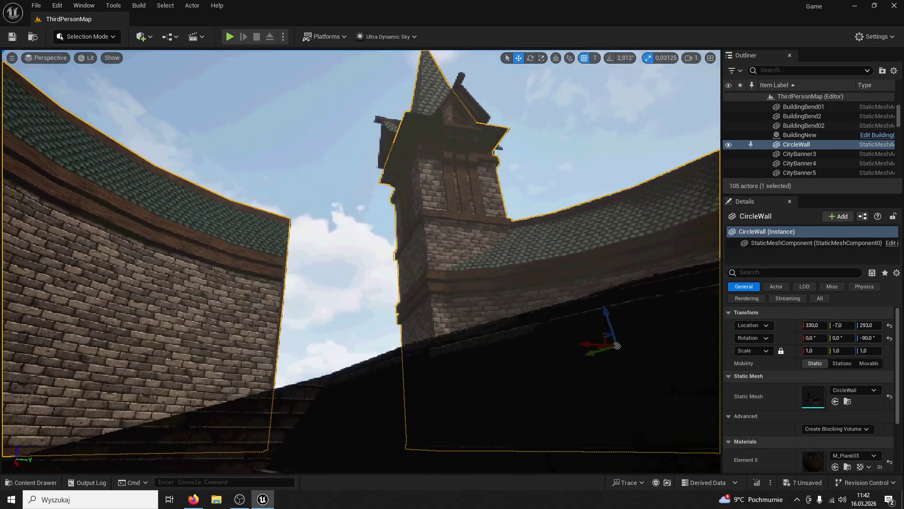
drag(530, 145, 531, 145)
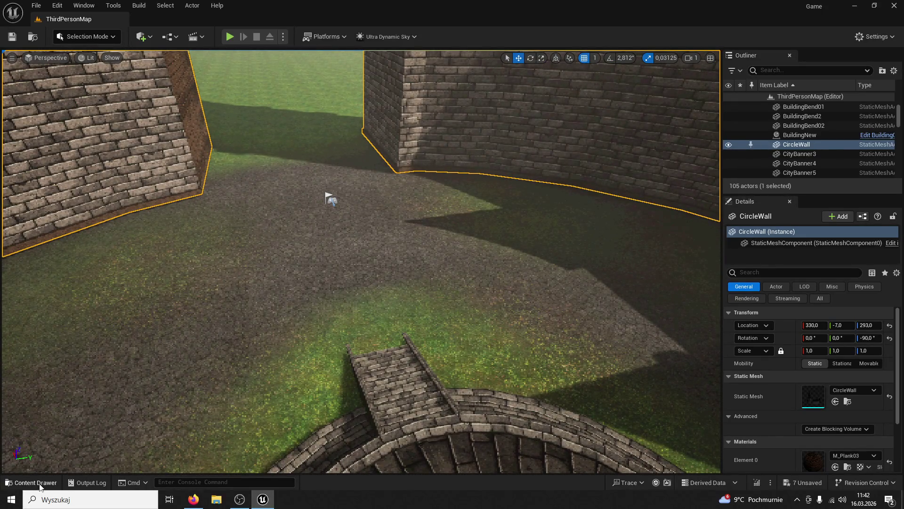
Step: Open the Content Drawer at ModularV3, cancelling an initial attempt to drag CircleWall
click(31, 482)
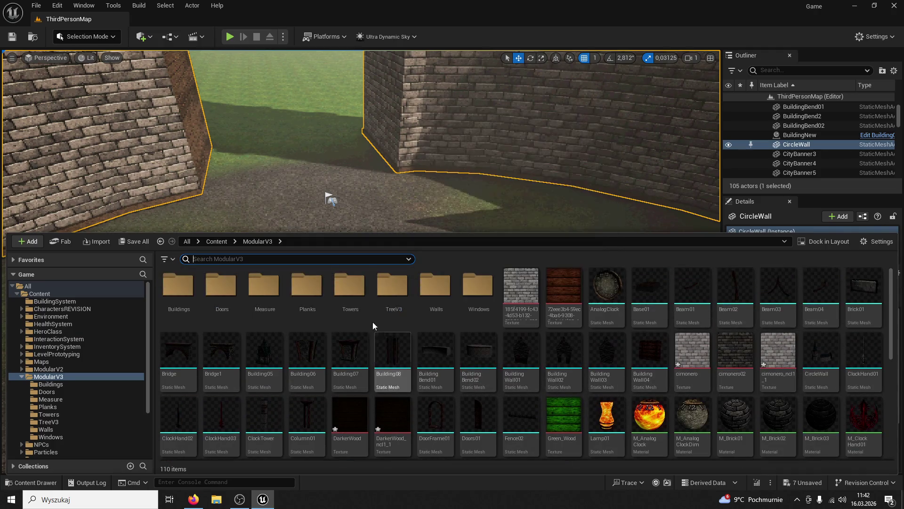
double_click(184, 294)
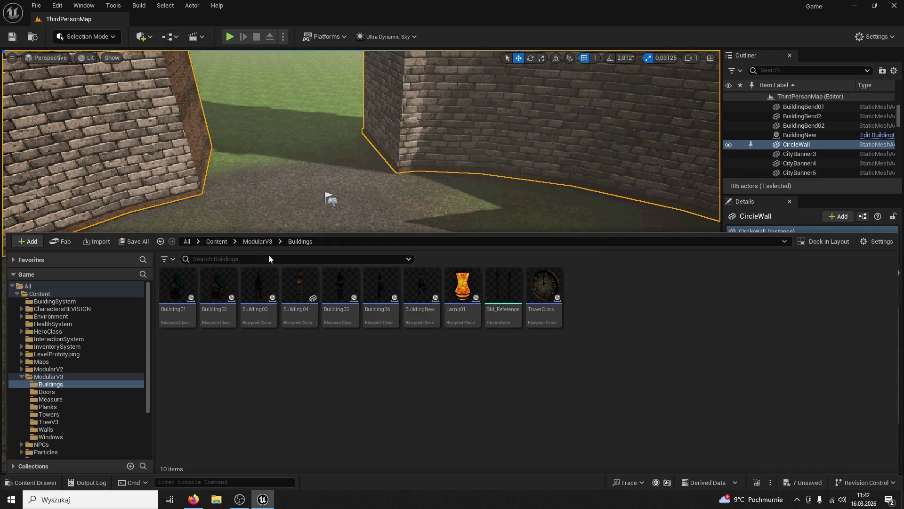
click(270, 243)
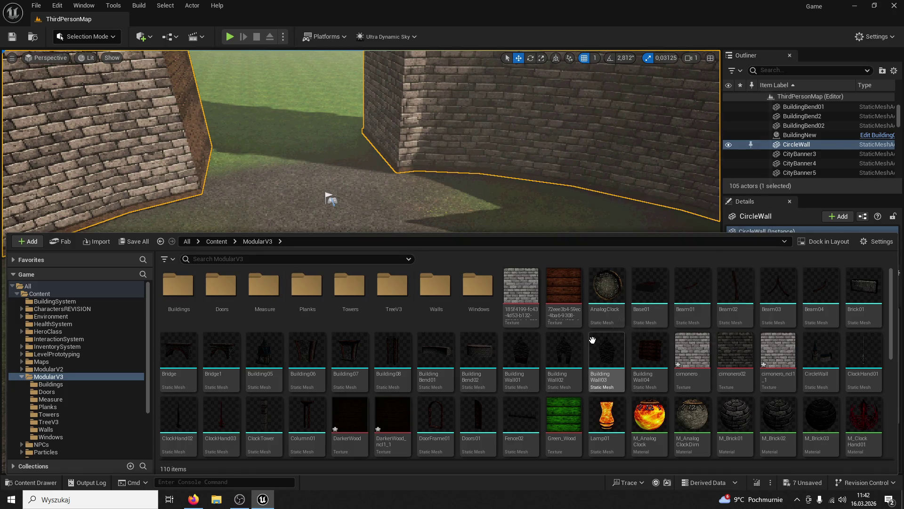
click(803, 369)
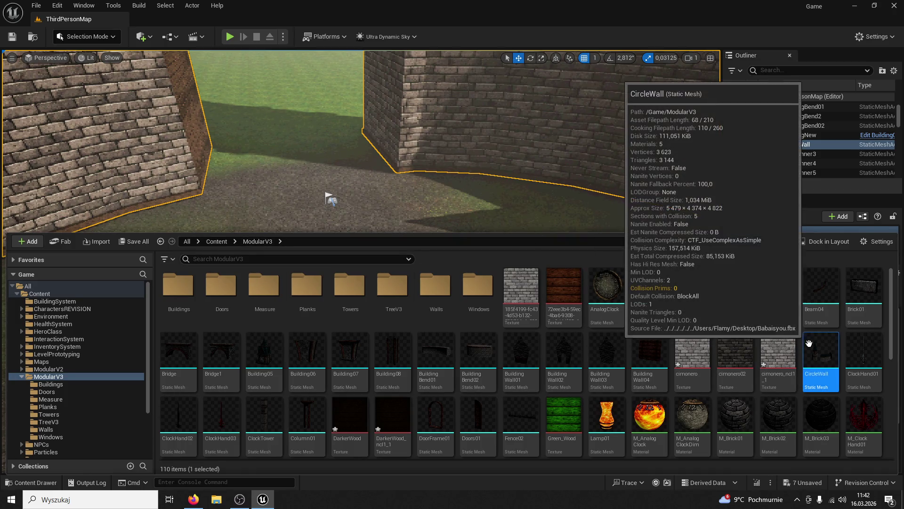
drag(804, 369, 807, 360)
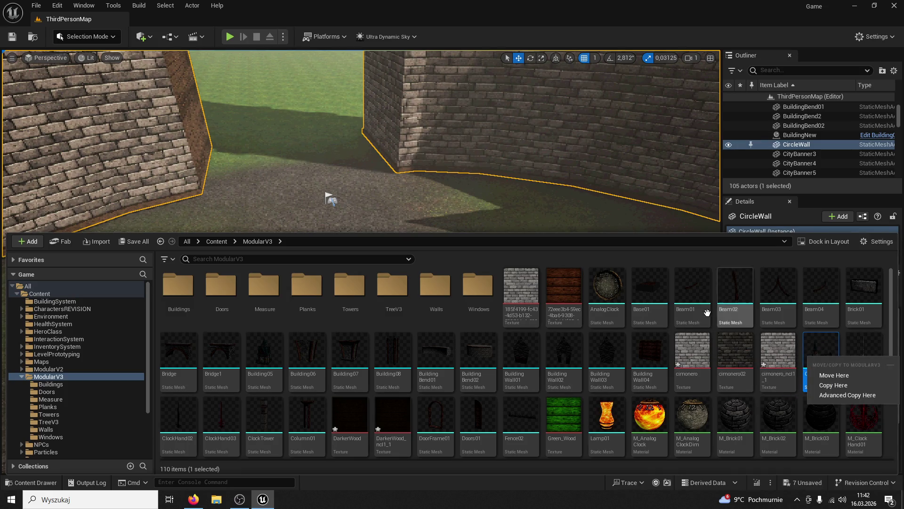
click(502, 325)
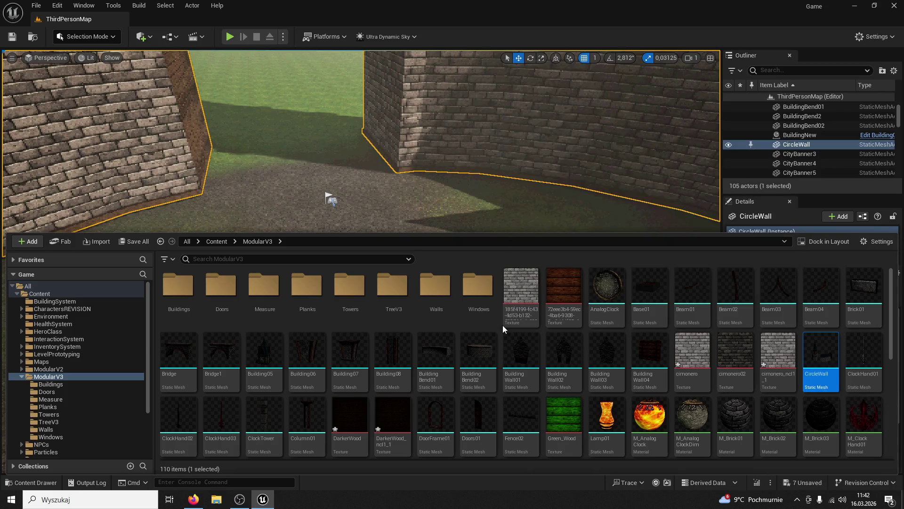
Step: Create a new folder named Structures inside ModularV3
right_click(502, 325)
click(541, 183)
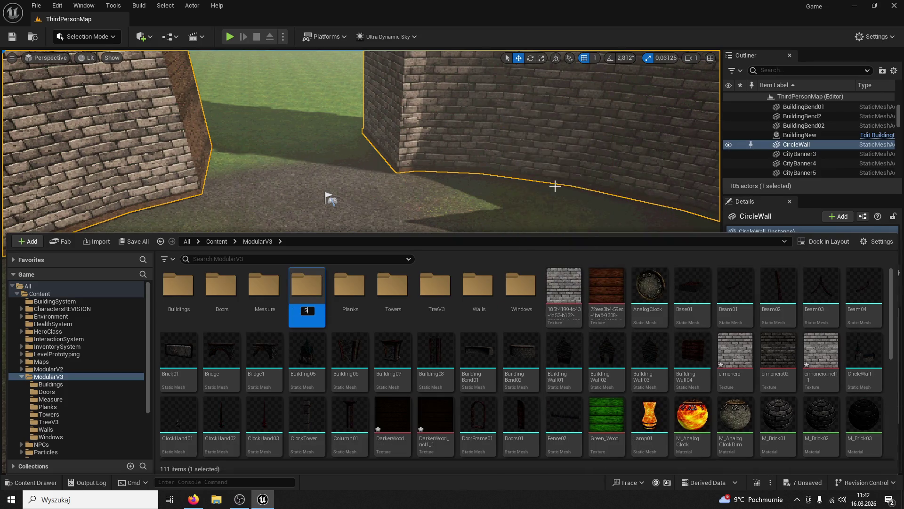
text(tructures)
key(Return)
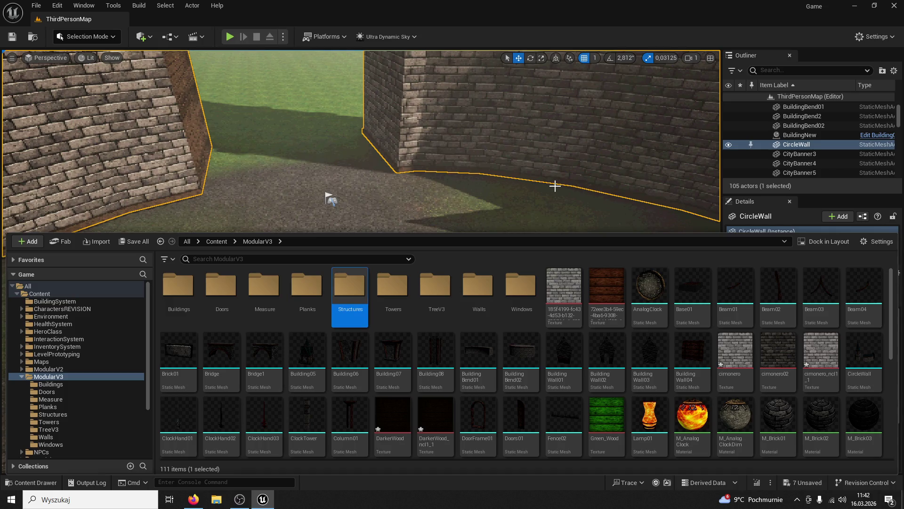
scroll(down, 3)
scroll(up, 3)
scroll(down, 3)
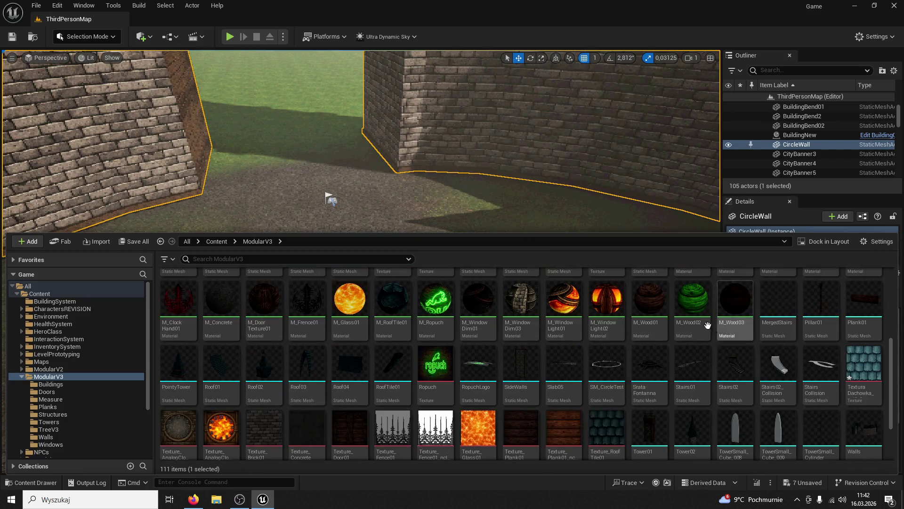
scroll(up, 3)
Step: Search for 'circle', move the CircleWall mesh into Structures, and check the folder
click(263, 256)
text(circle)
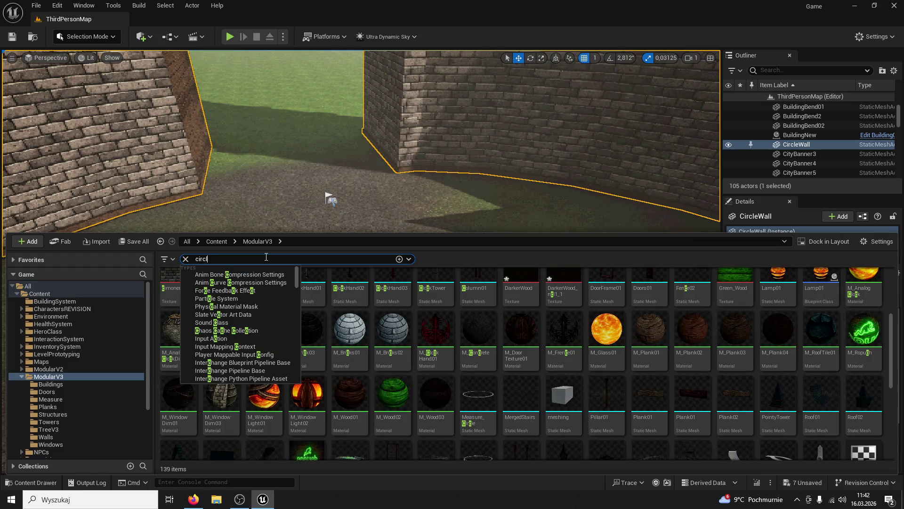
mouse_move(167, 299)
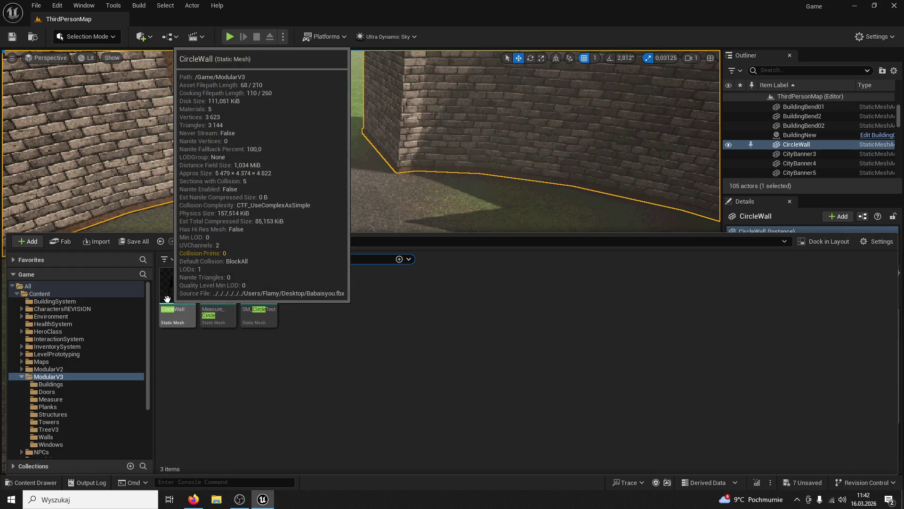
drag(168, 299, 66, 415)
click(91, 434)
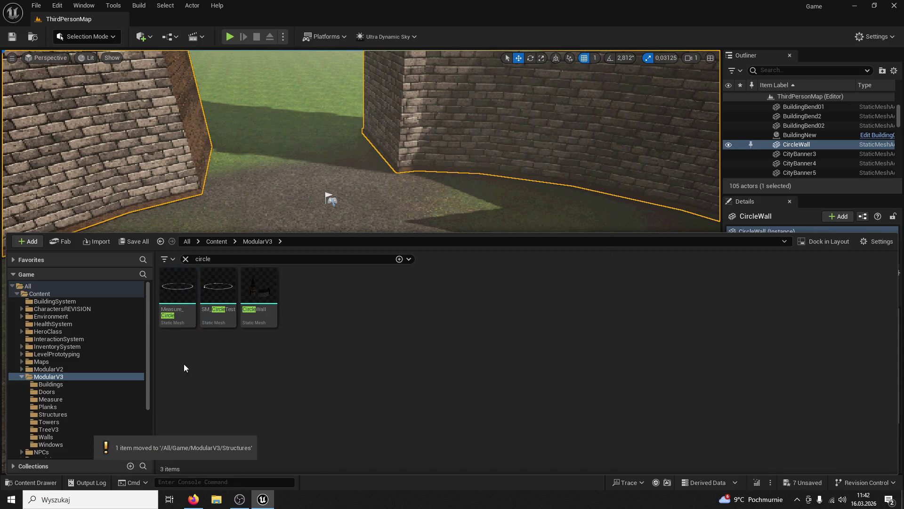
click(60, 413)
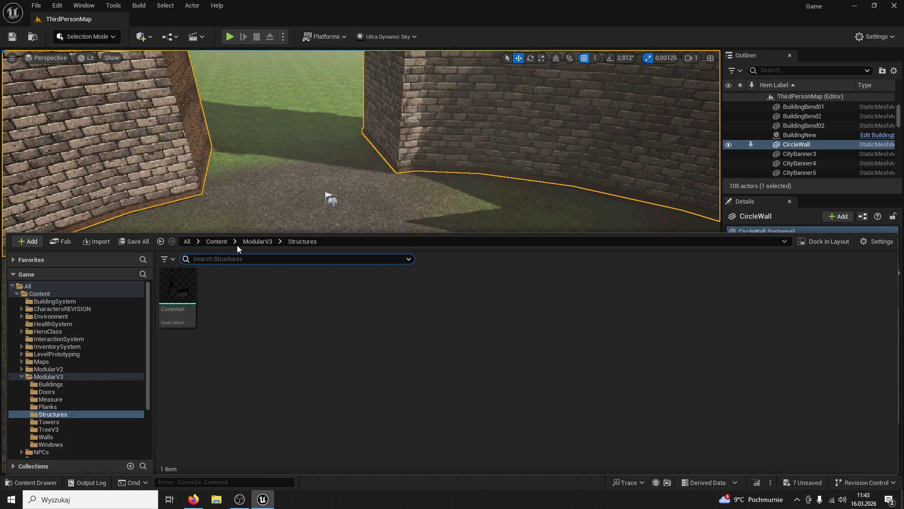
click(475, 232)
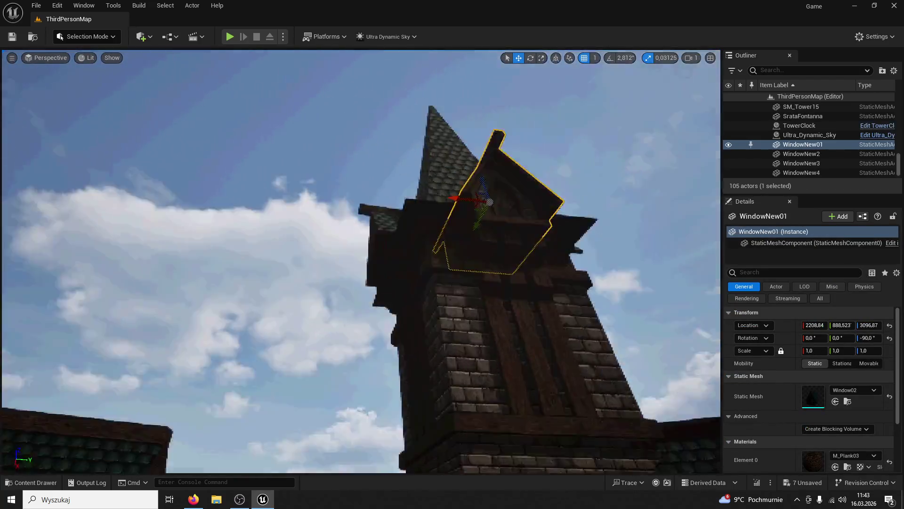
Step: Play-test the level, running and jumping the character around the tower and walls
click(430, 242)
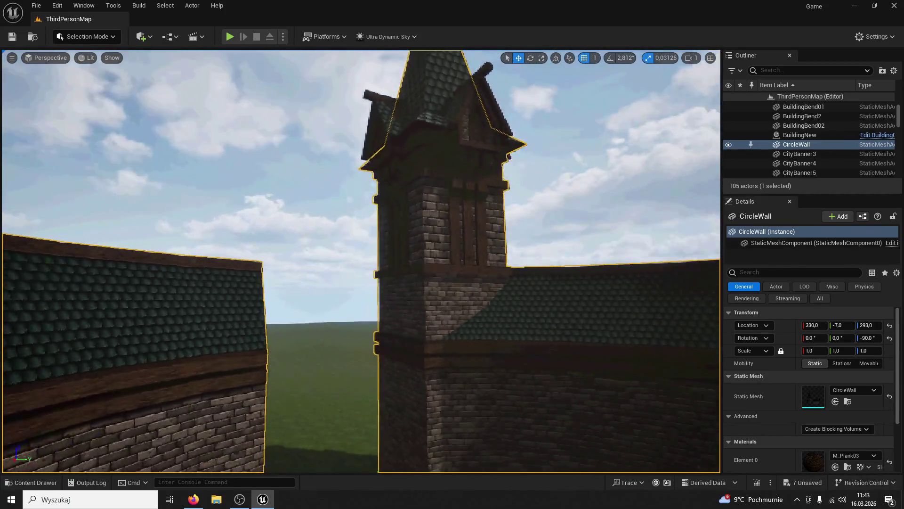
scroll(up, 3)
scroll(down, 3)
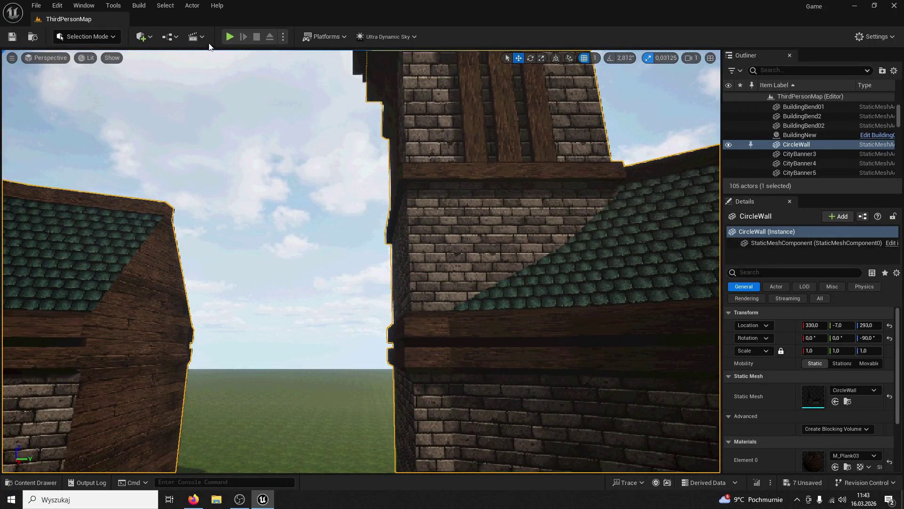
key(alt+p)
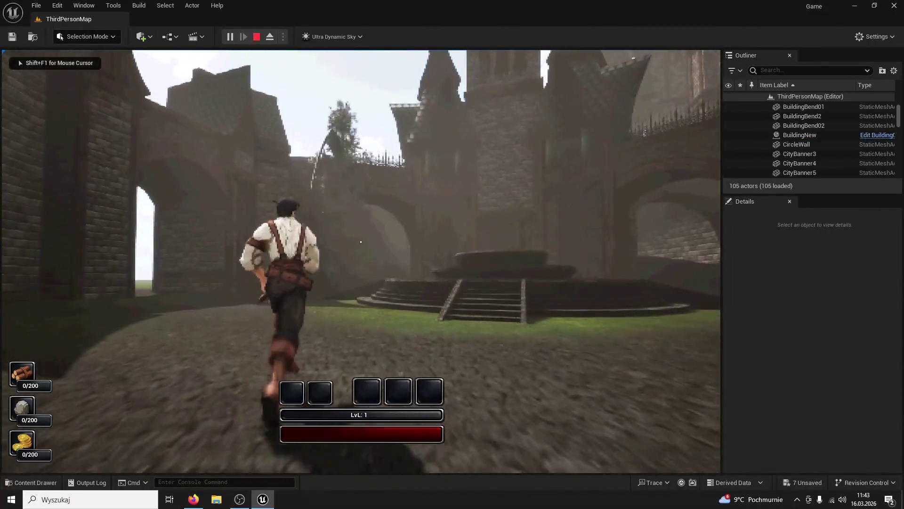
key(w)
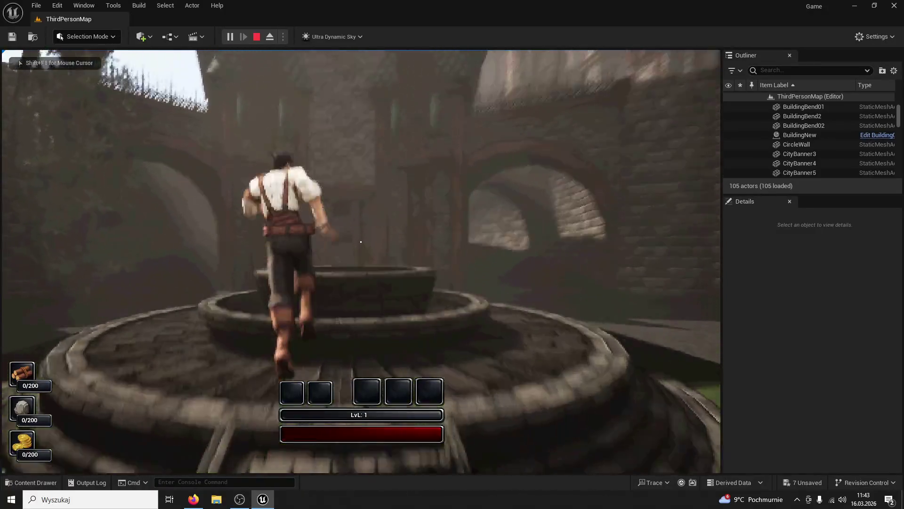
key(w)
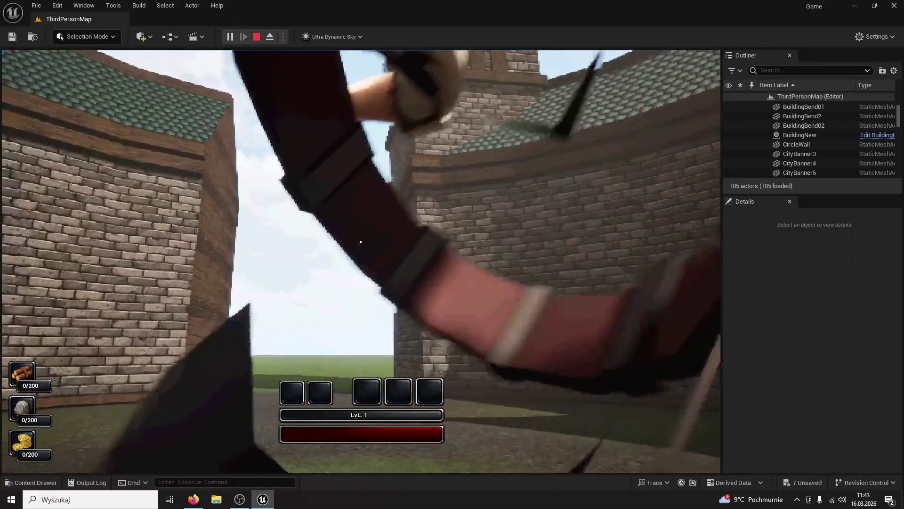
key(w)
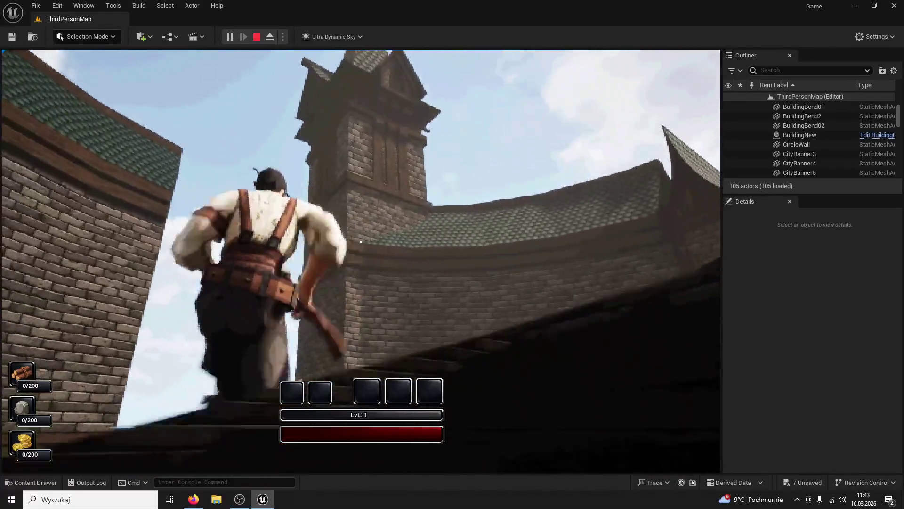
key(w)
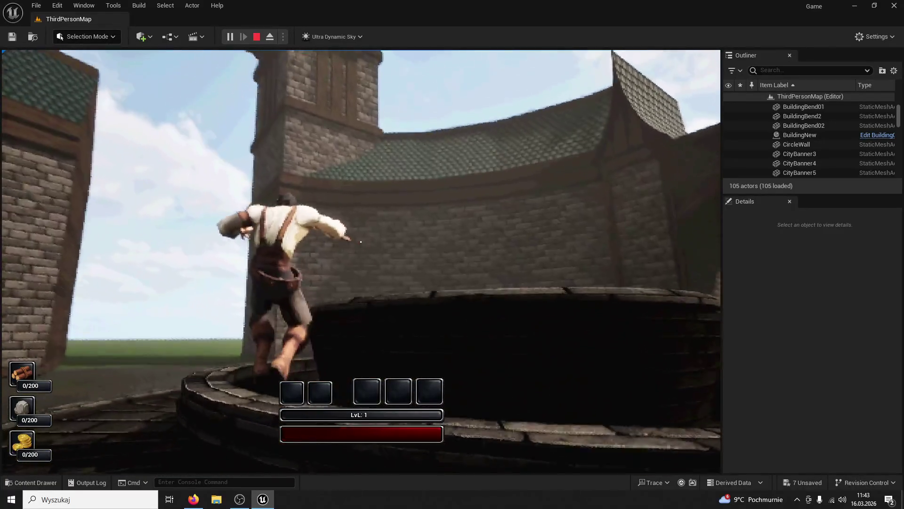
key(w)
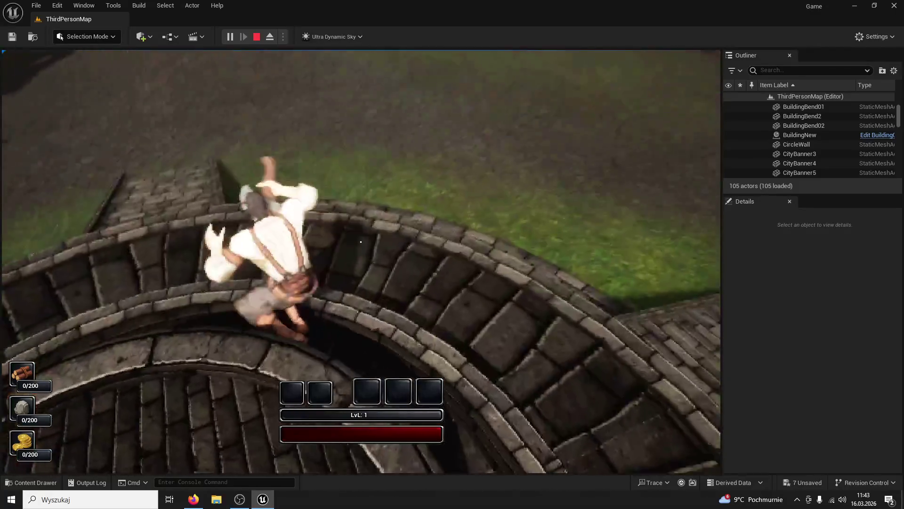
key(Escape)
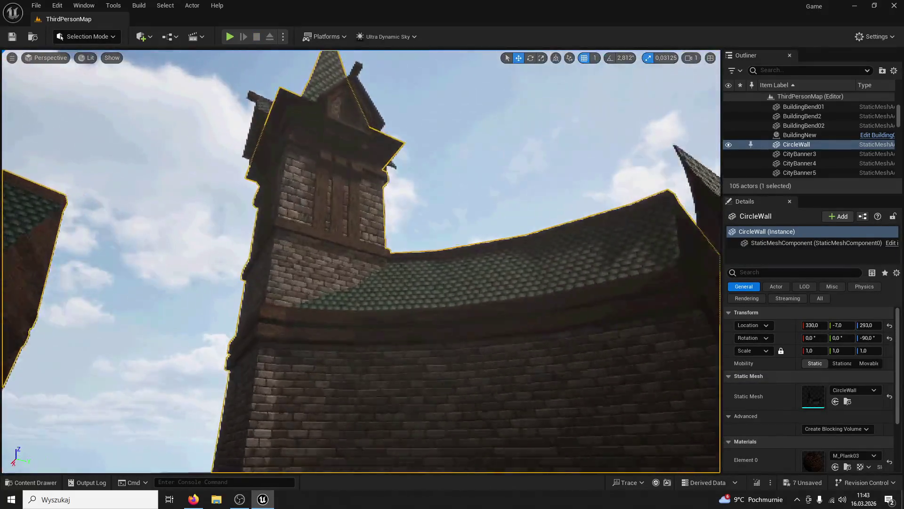
Step: Fly the editor camera past the roof tiles and brick corner, then minimize the editor
key(w)
key(s)
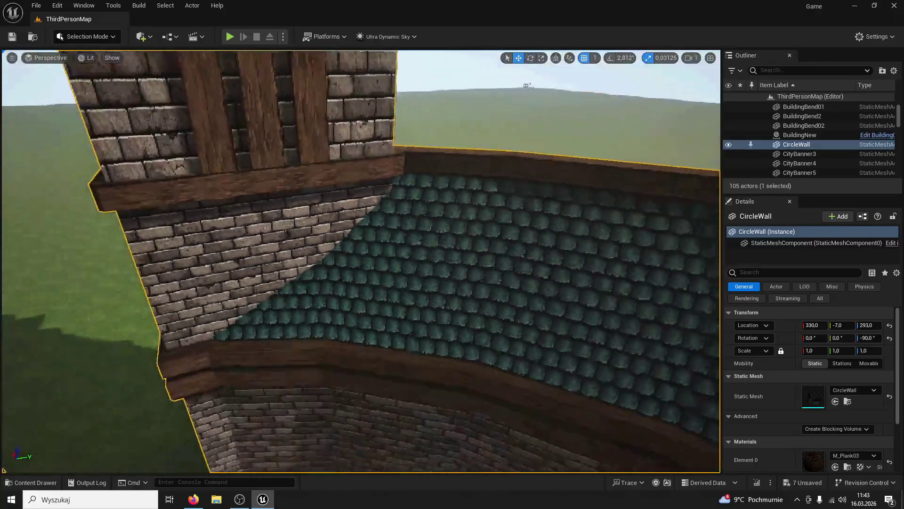
key(w)
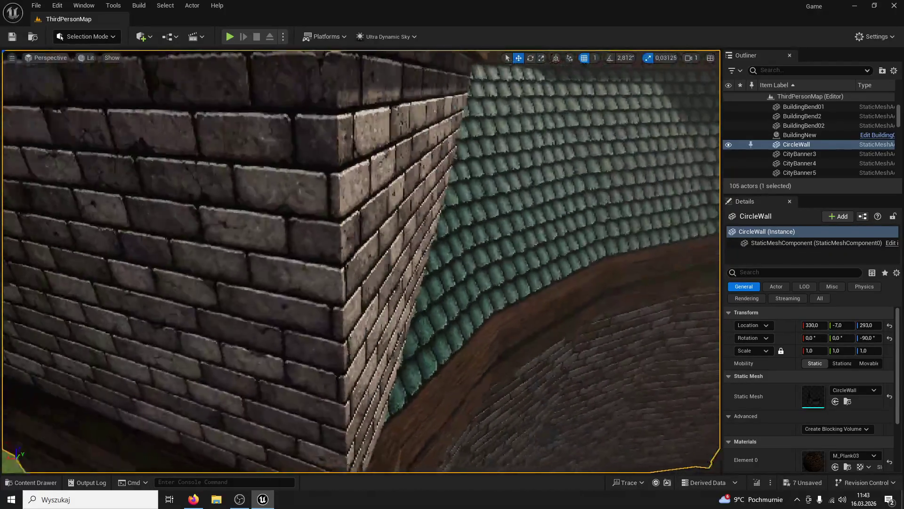
key(w)
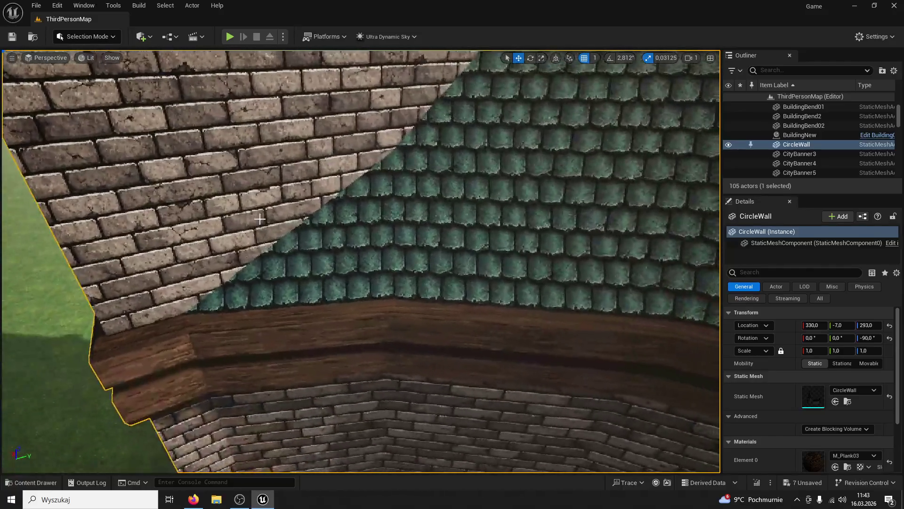
key(s)
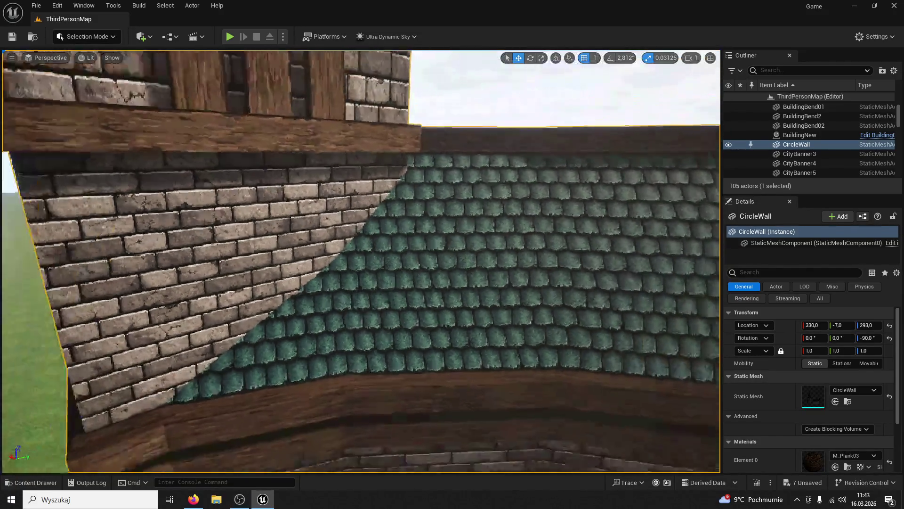
click(261, 498)
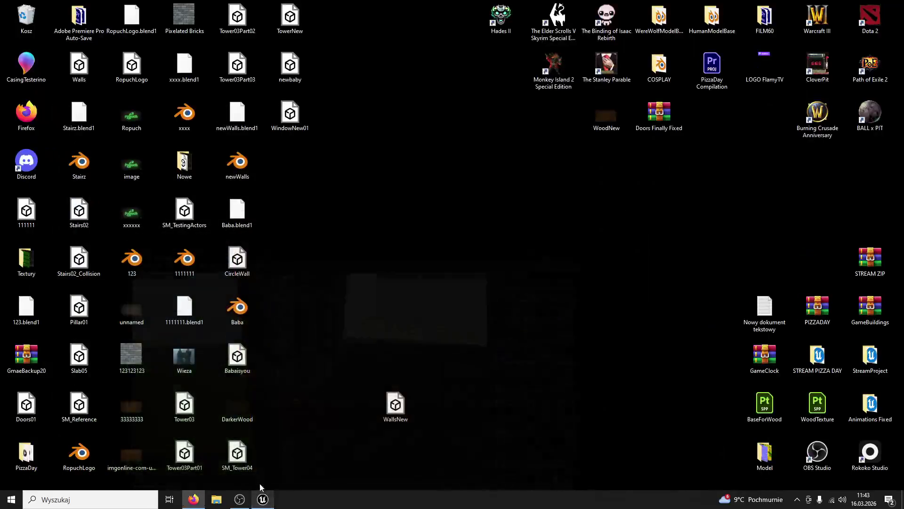
Step: Open Baba.blend in the Modeling workspace and select the combined tower-and-walls mesh
double_click(245, 307)
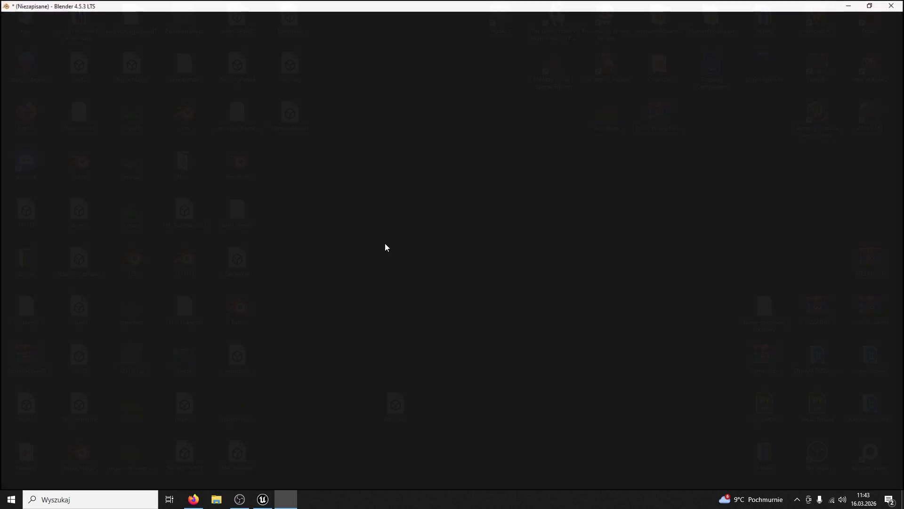
click(511, 29)
click(510, 30)
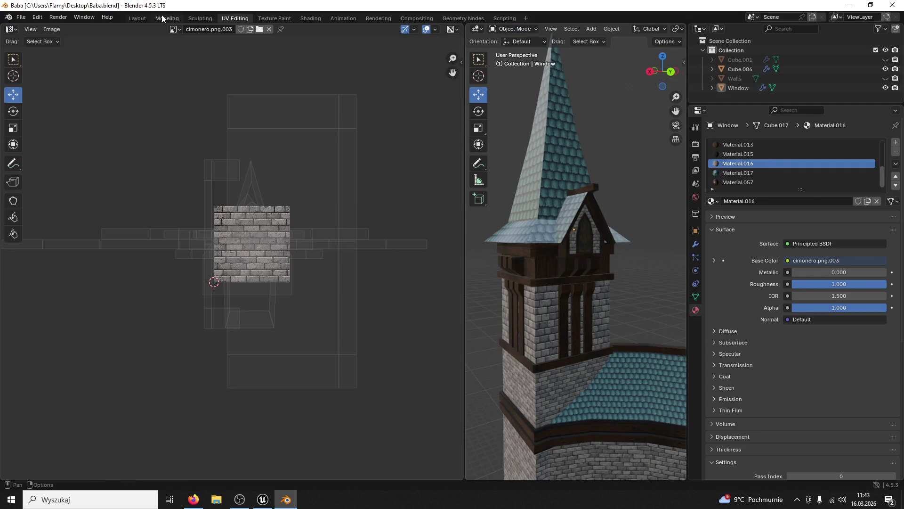
click(161, 19)
right_click(381, 128)
scroll(up, 3)
scroll(down, 3)
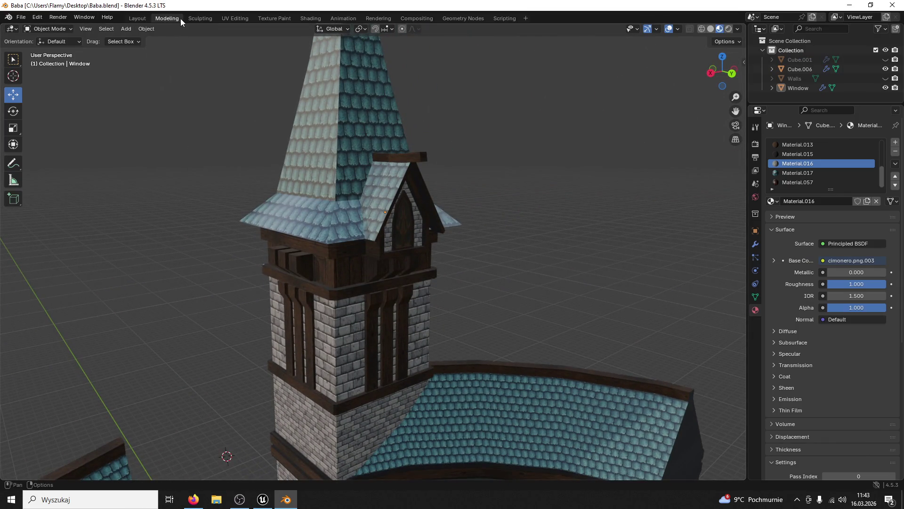
click(337, 142)
Step: In Edit Mode, separate the mesh by loose parts
click(47, 29)
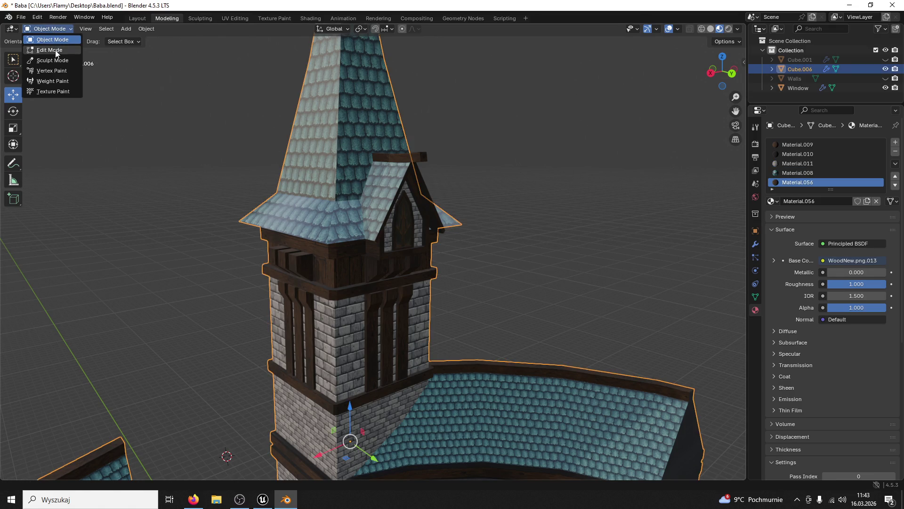
click(54, 47)
scroll(down, 3)
scroll(up, 3)
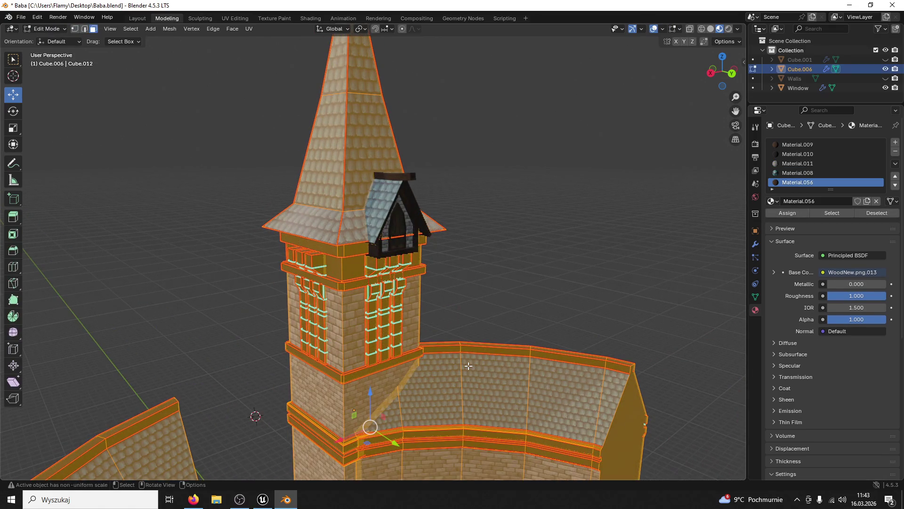
key(p)
click(438, 386)
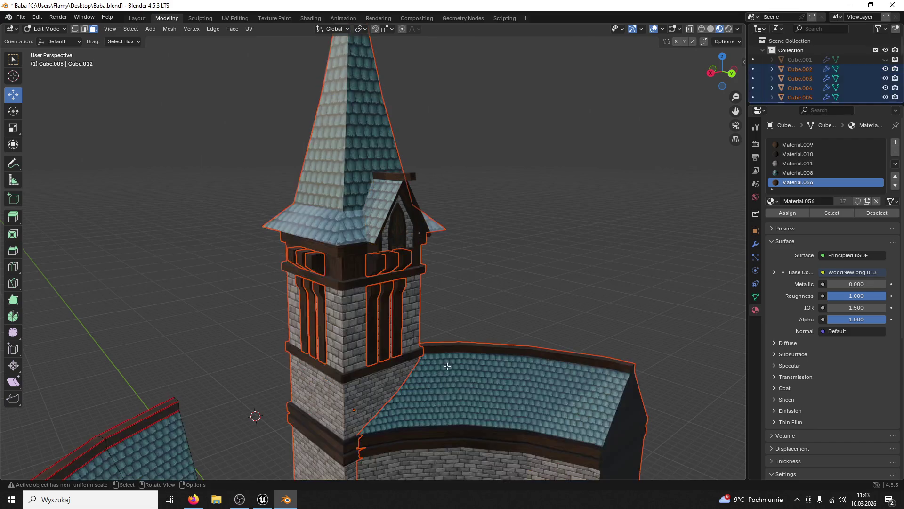
Step: In Object Mode, join the curved, right, front and left wall pieces into one object
click(37, 29)
click(52, 38)
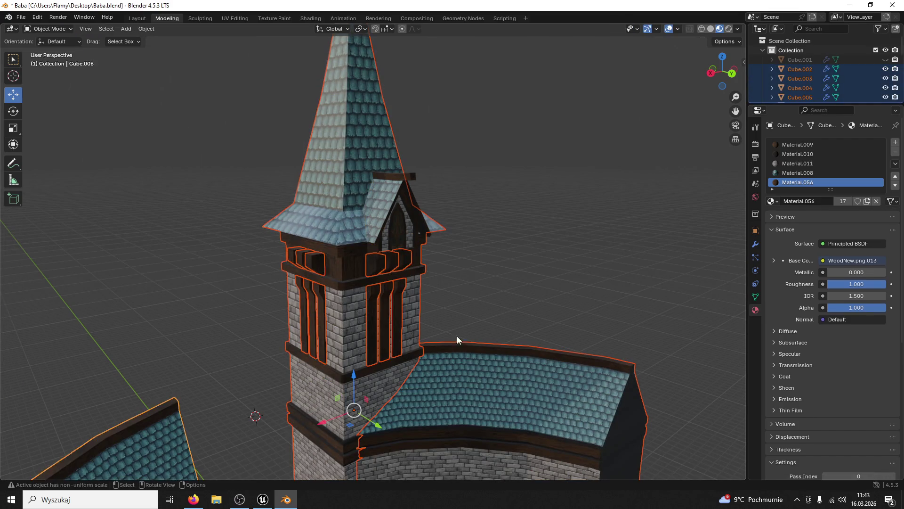
click(527, 411)
scroll(down, 3)
key(shift+z)
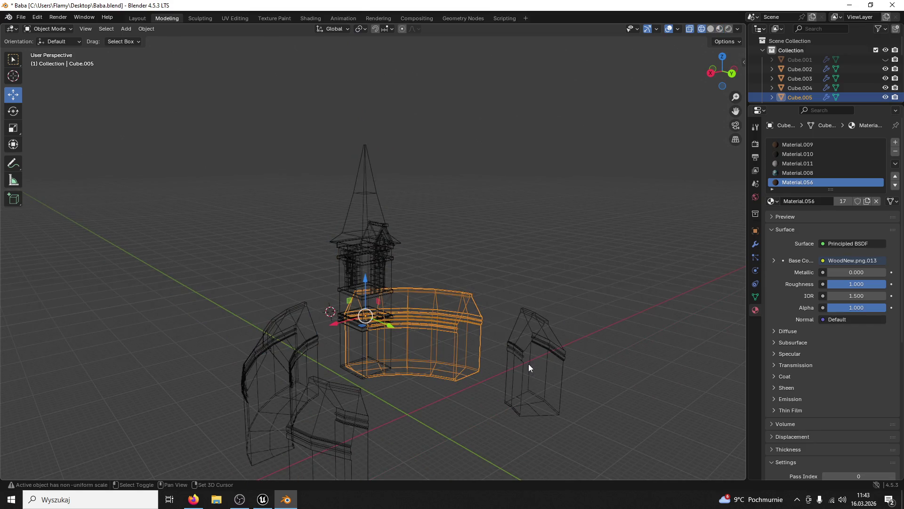
click(711, 29)
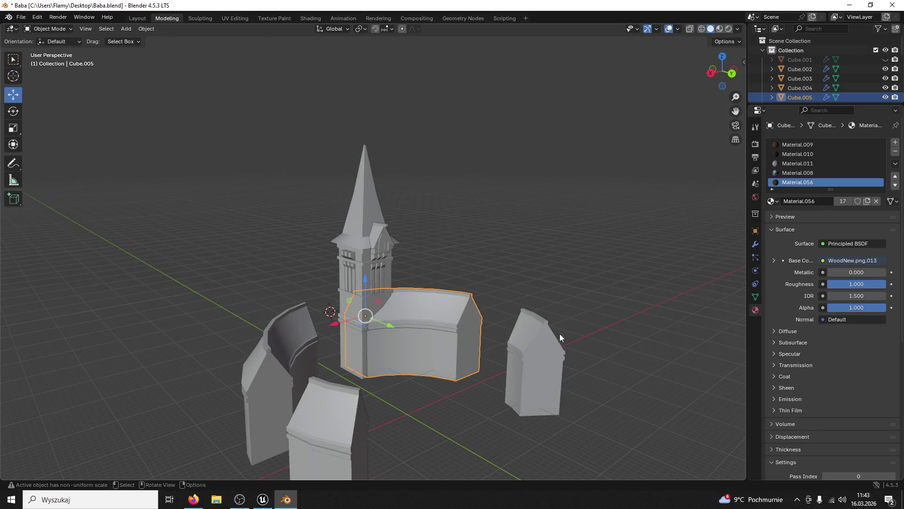
click(549, 349)
click(296, 428)
click(295, 386)
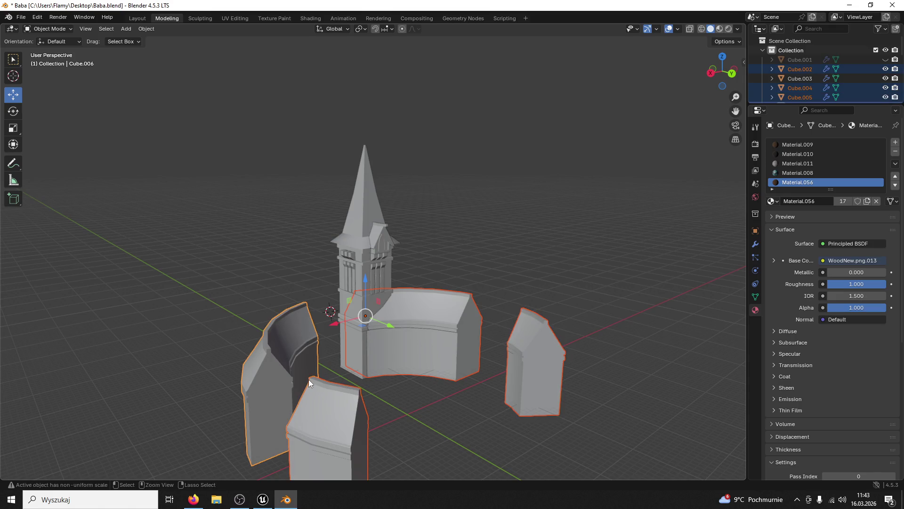
key(ctrl+j)
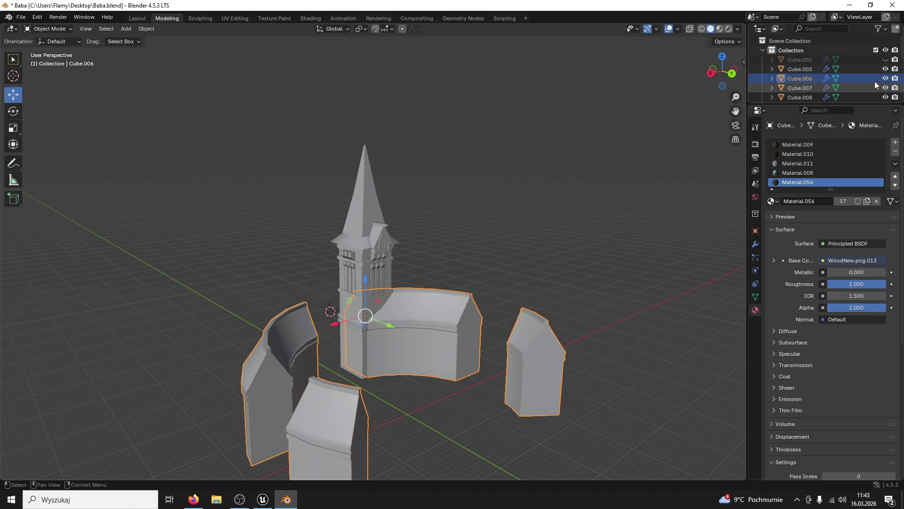
Step: Hide the joined wall object so only the tower parts remain
key(h)
key(a)
scroll(up, 3)
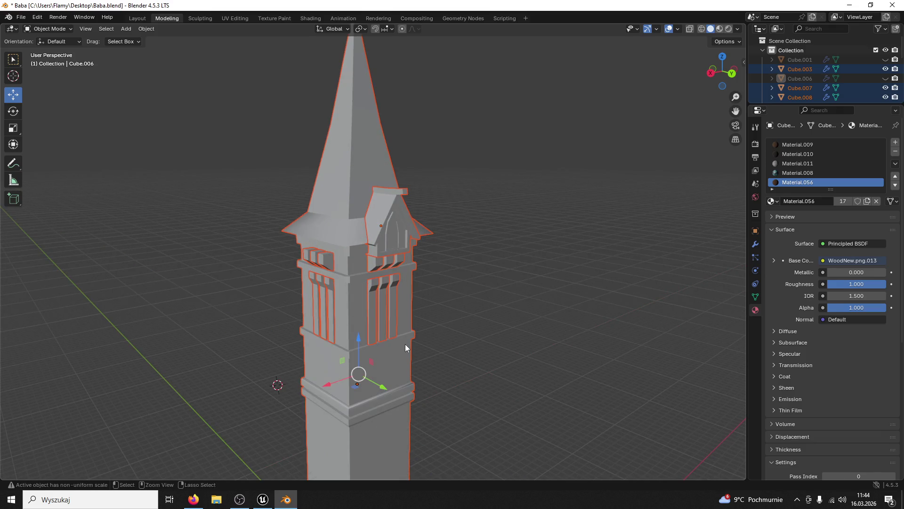
key(alt+a)
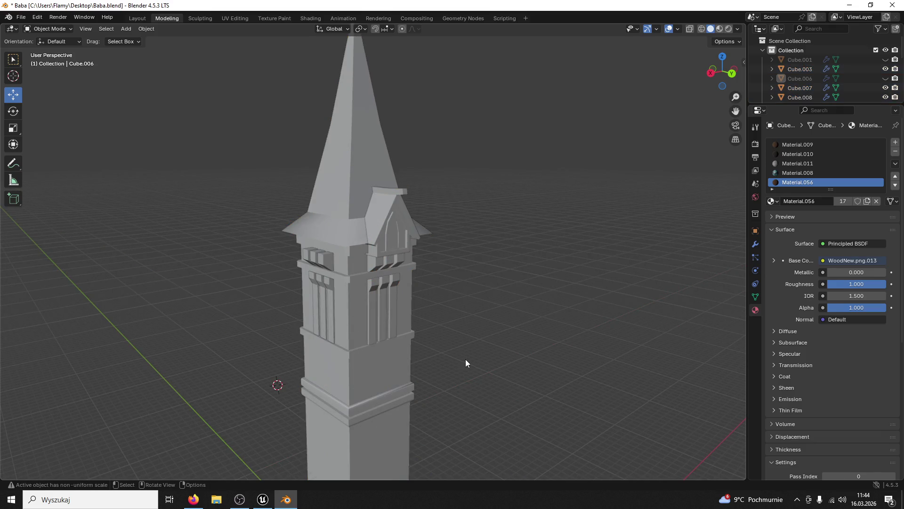
Step: Apply the object's scale and keep the wall object hidden
key(ctrl+a)
click(465, 359)
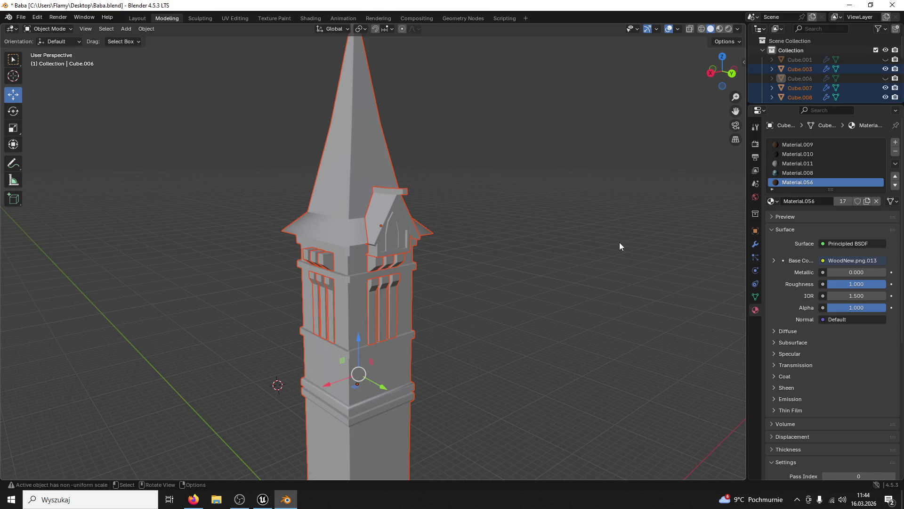
key(alt+h)
key(h)
Step: In the Outliner, select tower pieces Cube.003 through Cube.012
click(816, 71)
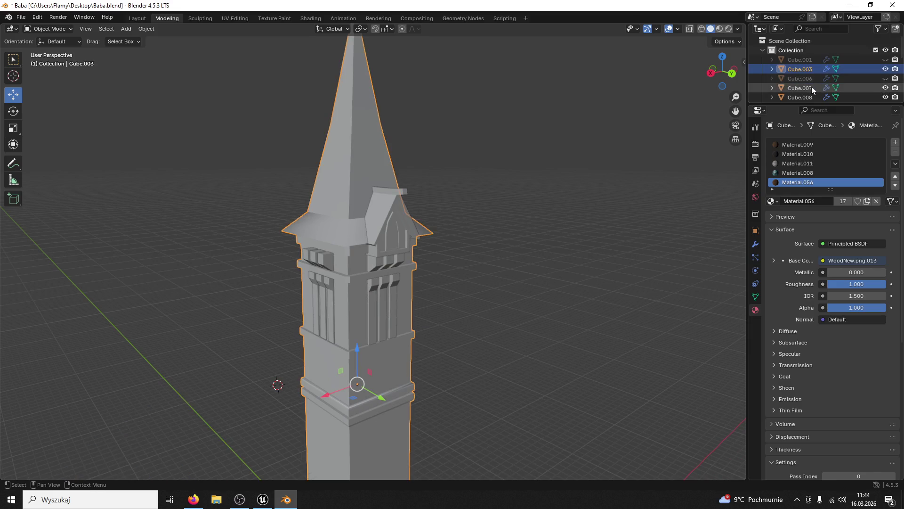
click(809, 92)
scroll(down, 3)
drag(493, 348, 483, 344)
scroll(up, 3)
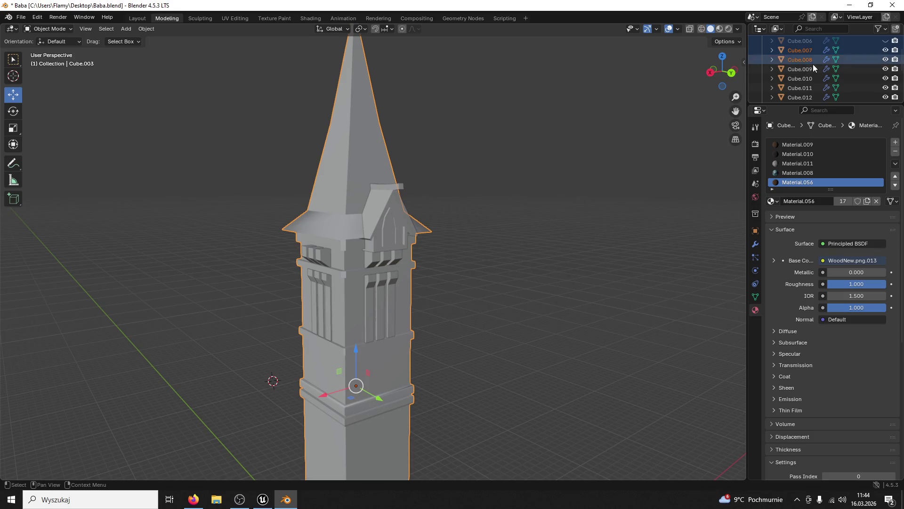
click(802, 69)
click(804, 89)
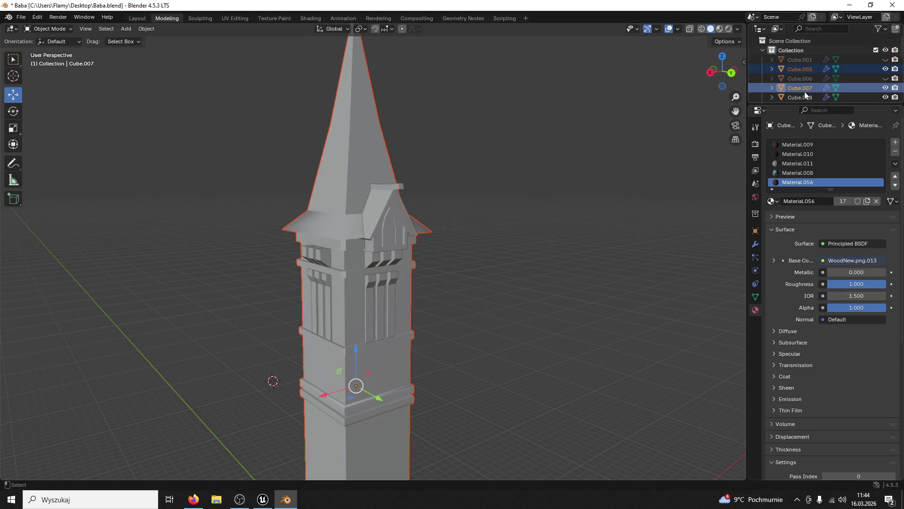
click(802, 96)
scroll(down, 3)
click(804, 76)
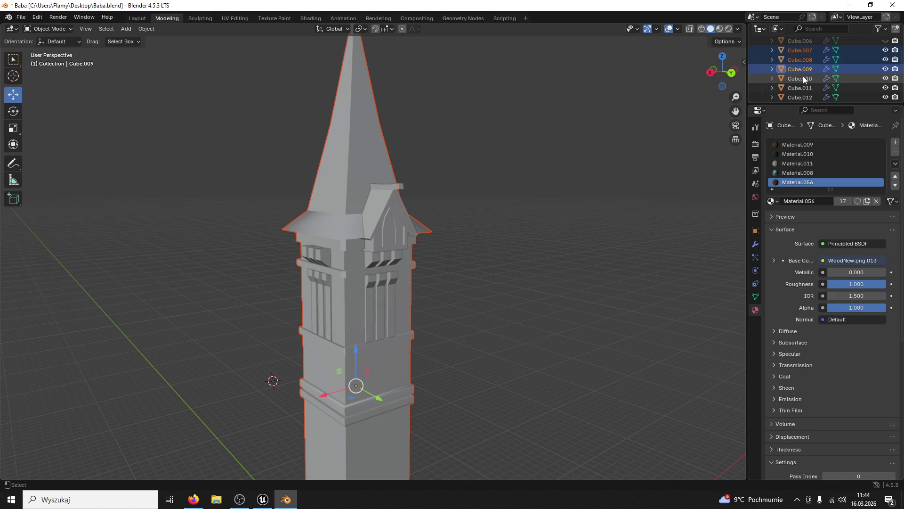
click(803, 88)
click(802, 97)
scroll(down, 3)
Step: Add Cube.013 through Cube.018 and join all selected pieces into one object
click(804, 72)
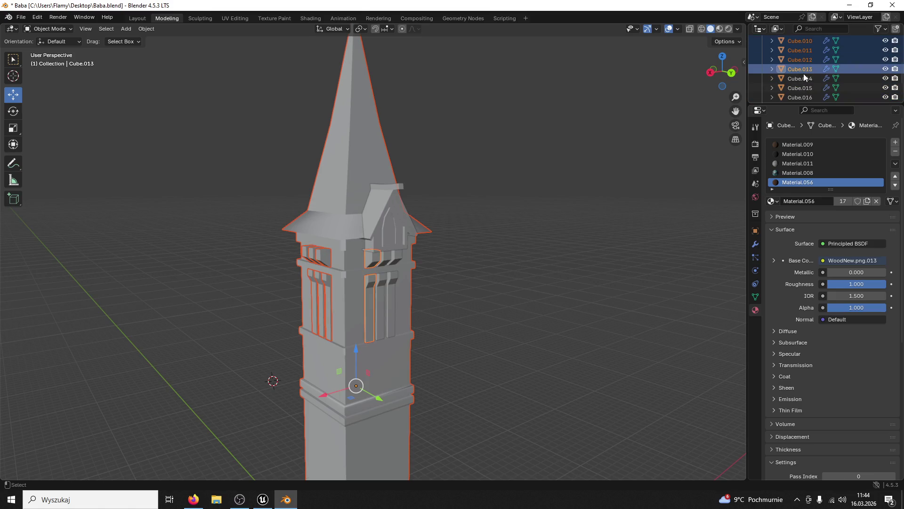
click(804, 84)
click(806, 93)
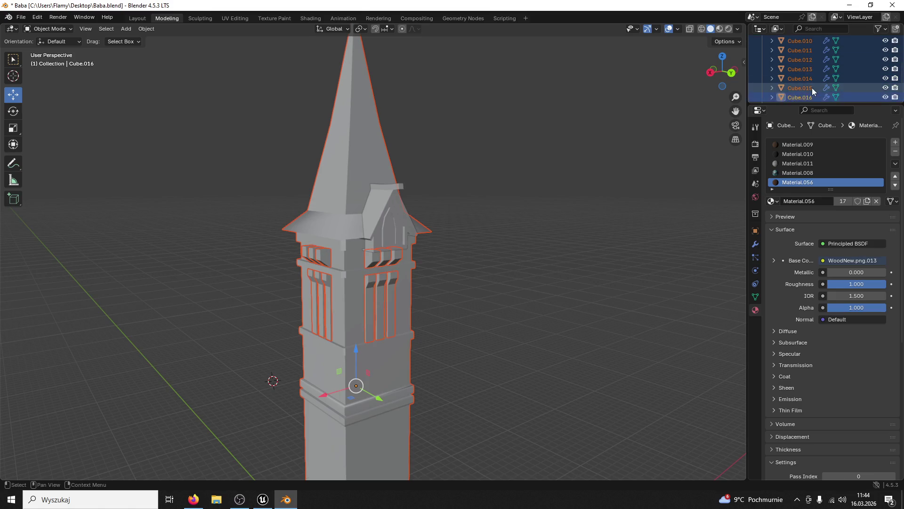
scroll(down, 3)
click(809, 72)
click(806, 79)
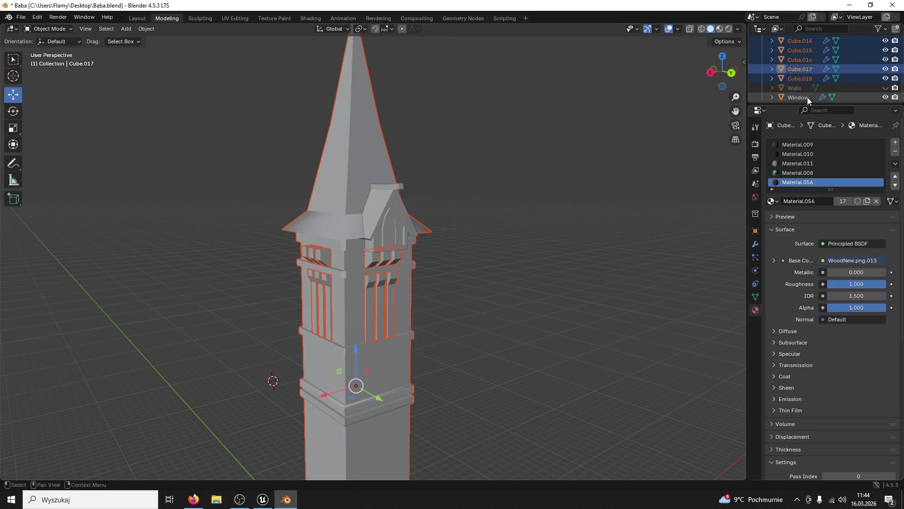
scroll(down, 3)
scroll(up, 3)
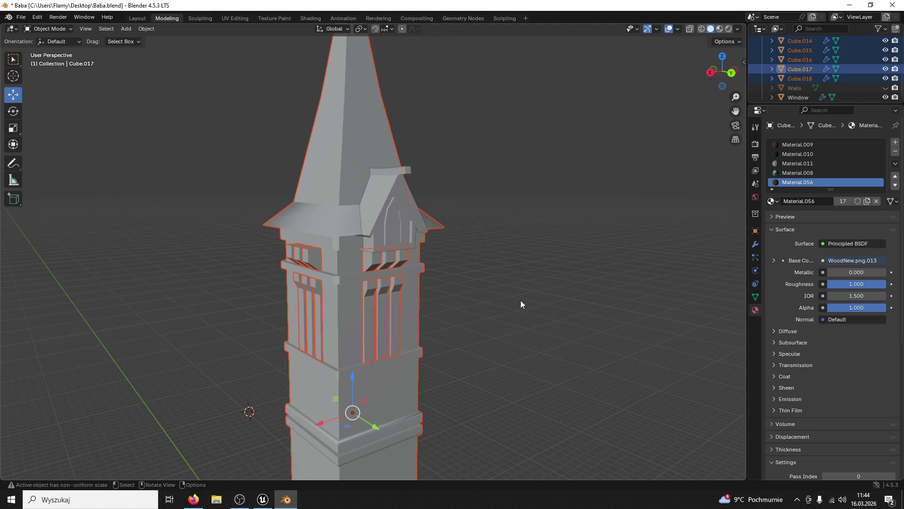
key(ctrl+j)
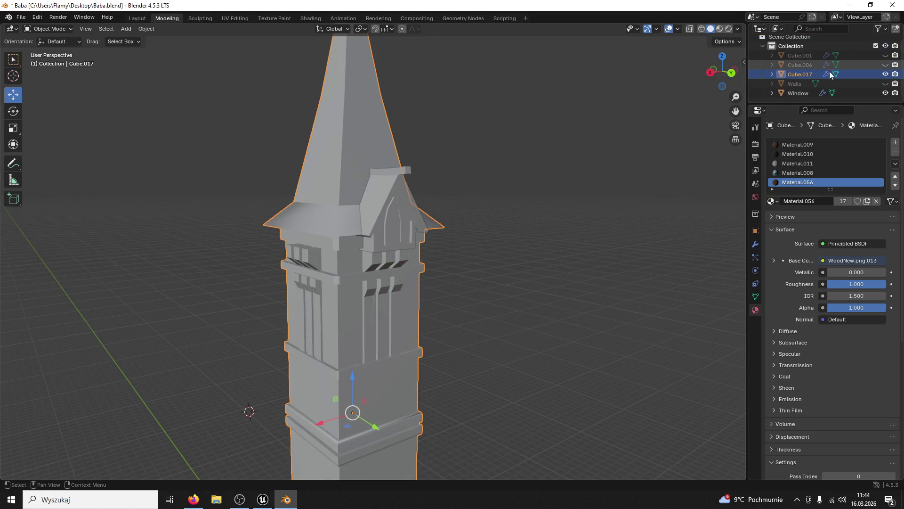
Step: Hide the Window object and view the tower in Material Preview shading
drag(363, 288, 375, 203)
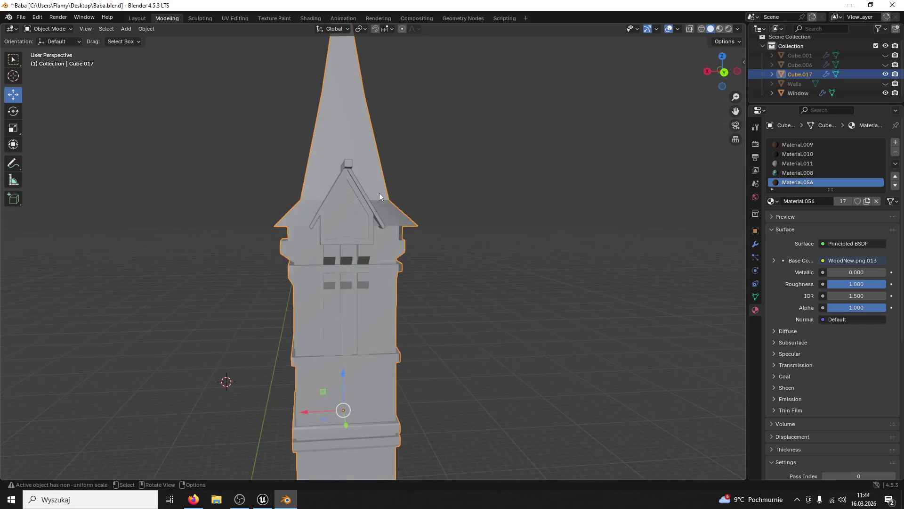
click(350, 197)
click(885, 92)
drag(548, 283, 465, 212)
click(720, 28)
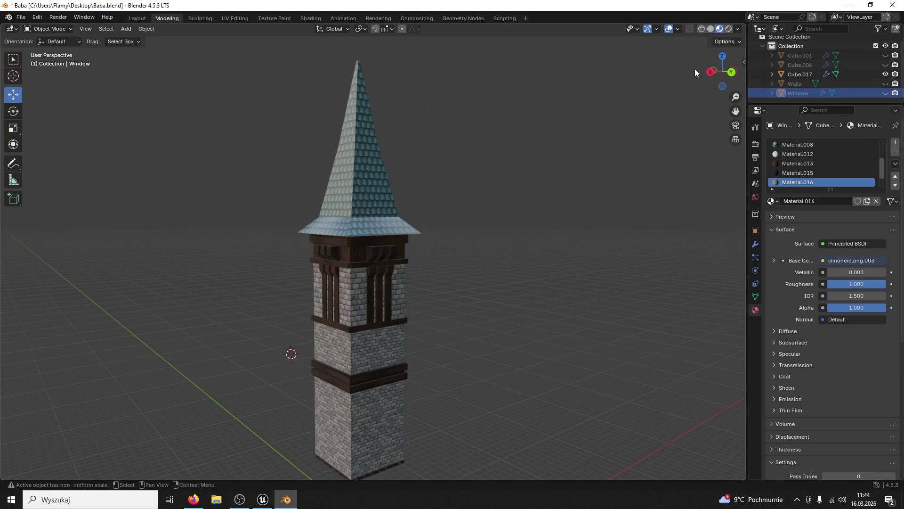
Step: Unhide the curved tiled walls and move the tower about 2.38 m along Y between them
click(361, 374)
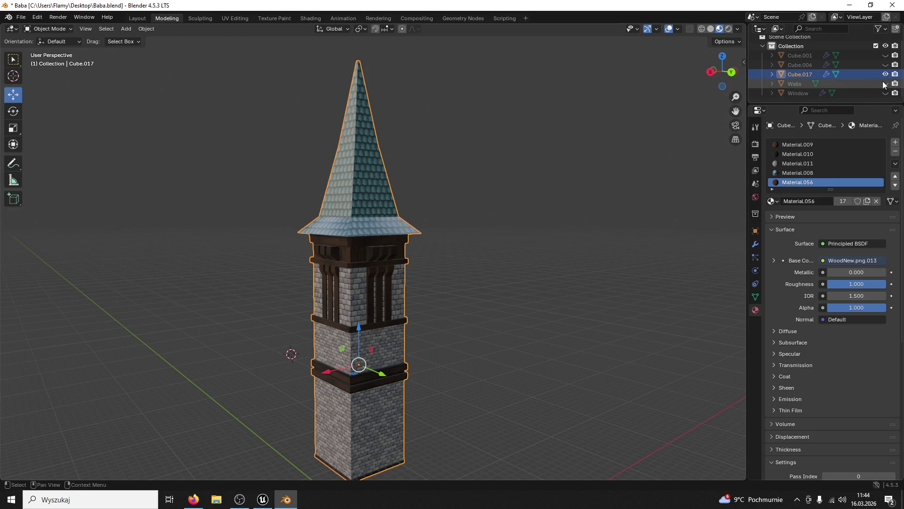
click(886, 83)
drag(383, 370, 389, 378)
drag(390, 379, 412, 385)
scroll(up, 3)
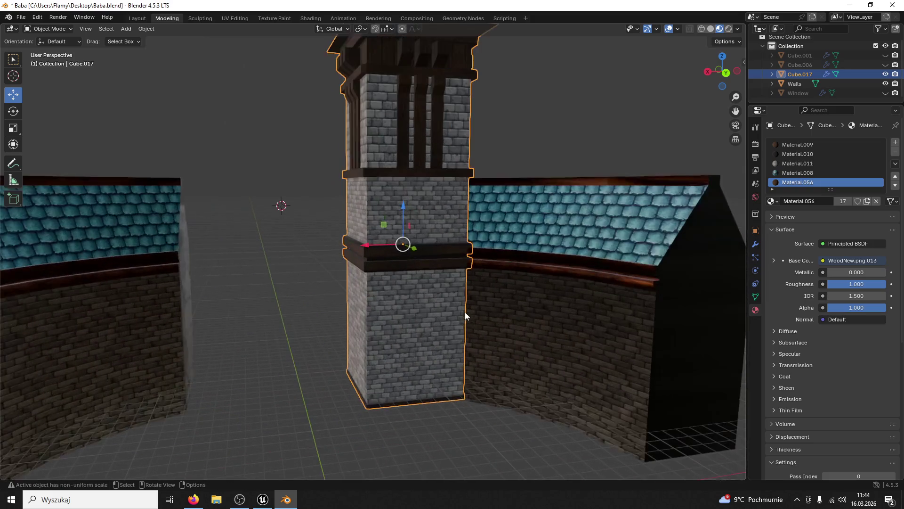
Step: Inspect the tower's fit by alternately selecting the Walls and tower objects
click(475, 367)
scroll(up, 3)
drag(488, 380, 477, 331)
scroll(up, 3)
click(451, 360)
click(446, 318)
scroll(down, 3)
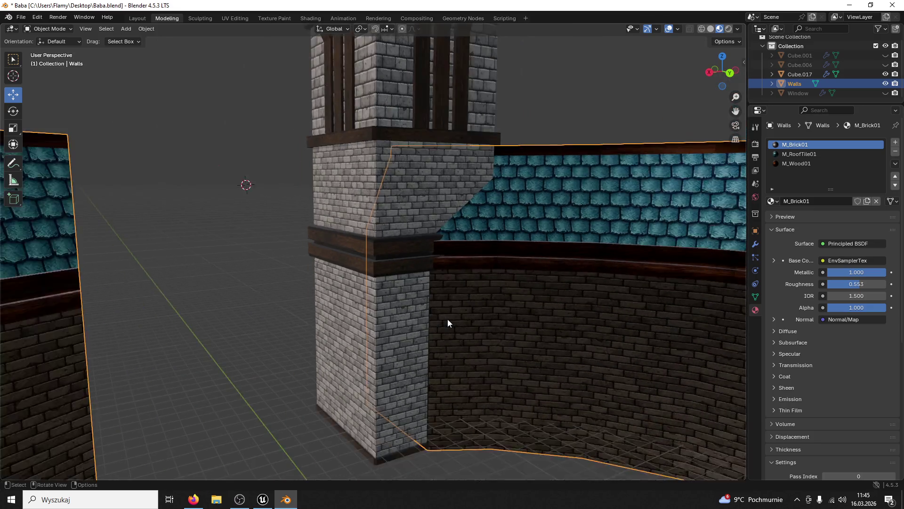
scroll(down, 3)
click(448, 319)
Step: Check the fit in Unreal, hide the walls again and begin closing Blender
click(262, 500)
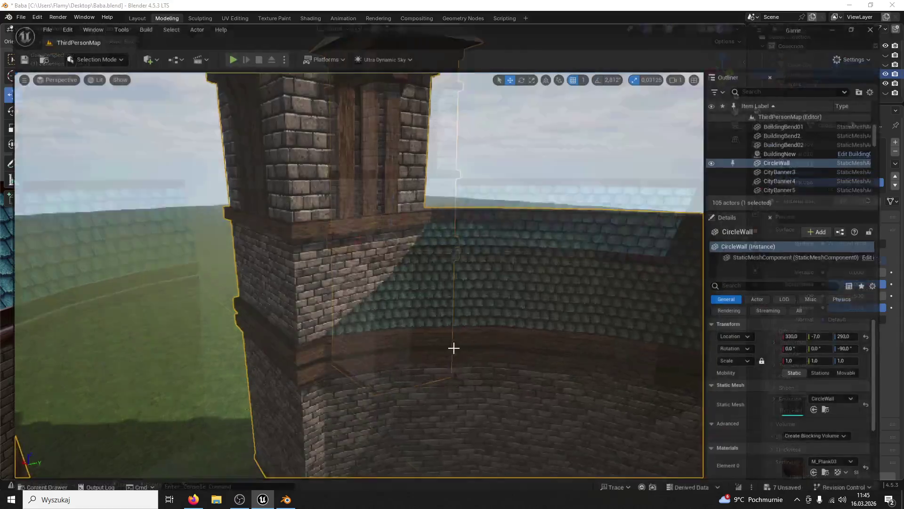
click(289, 498)
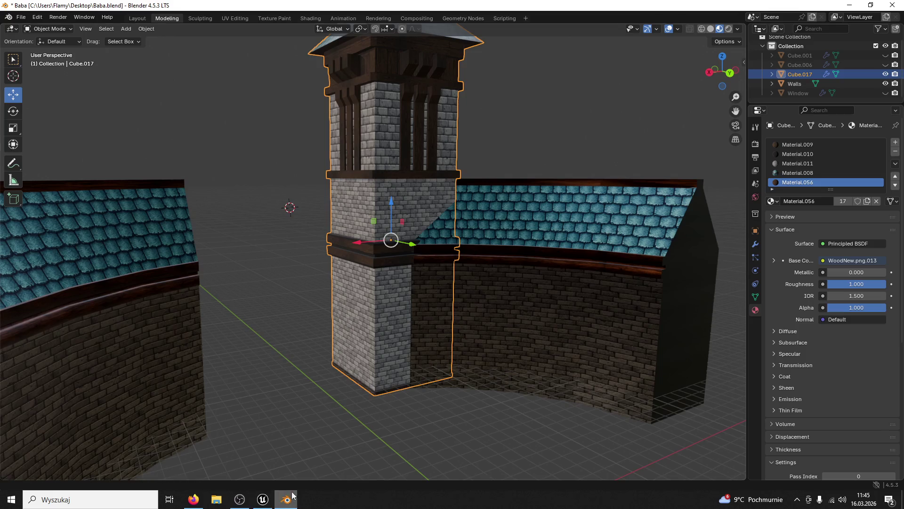
click(470, 359)
key(h)
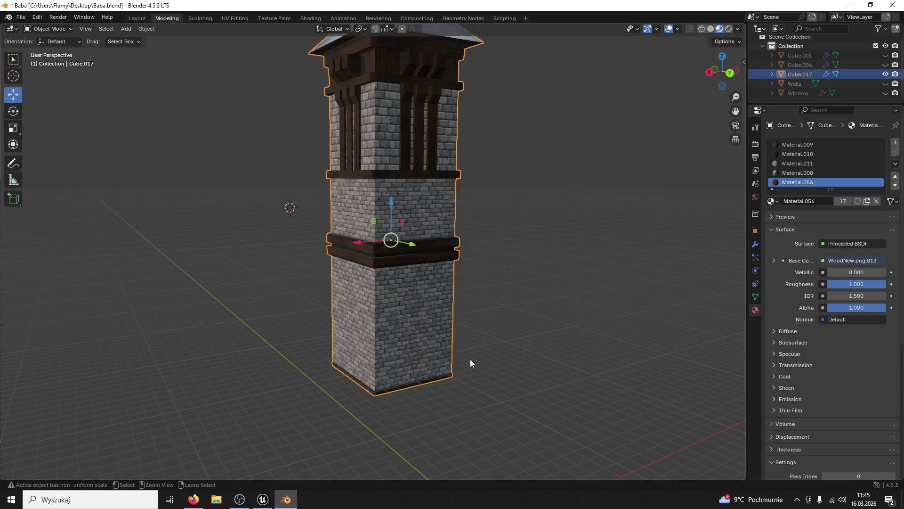
key(ctrl+z)
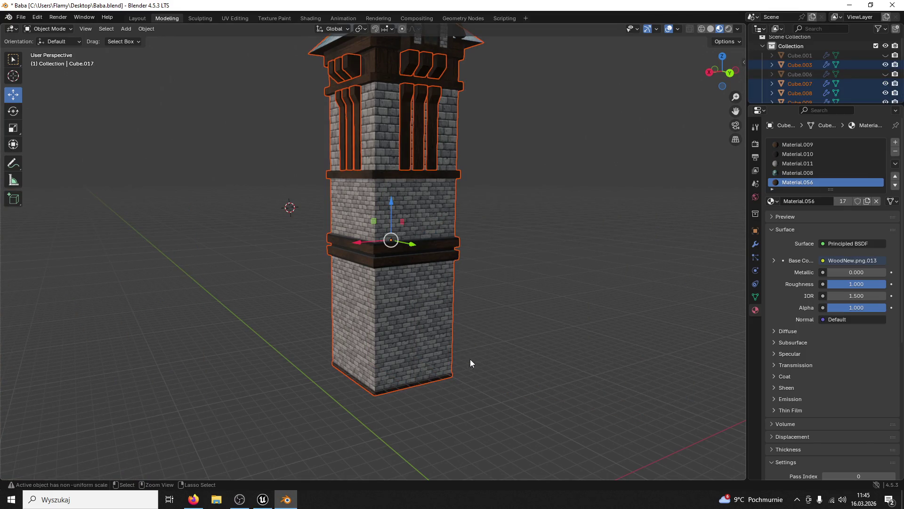
key(ctrl+z)
key(ctrl+z)
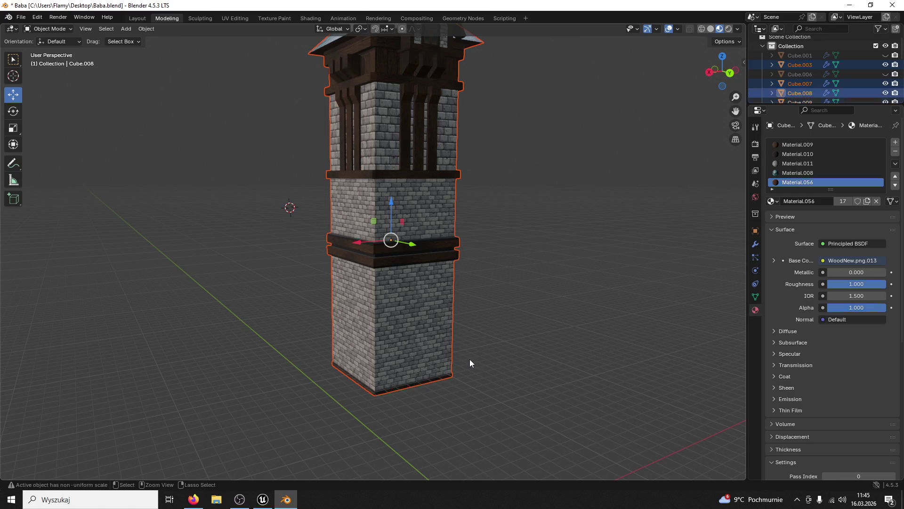
click(892, 6)
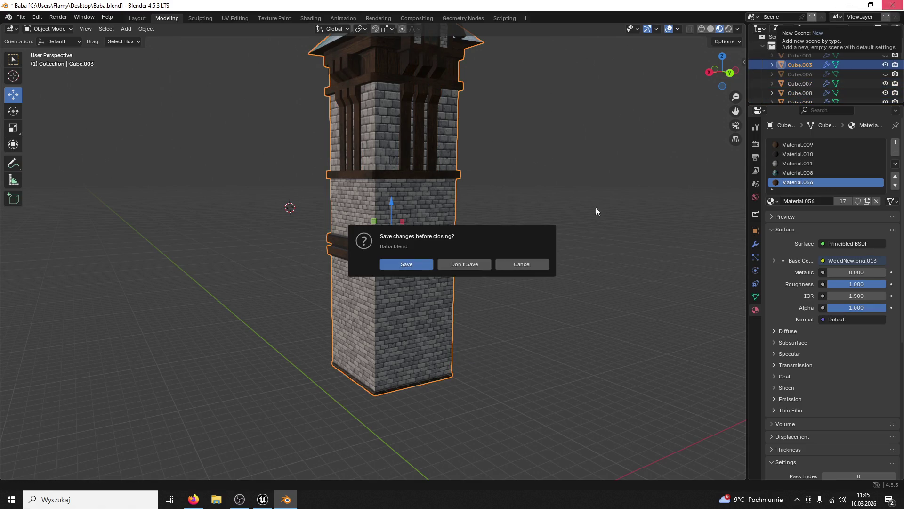
Step: Discard changes, reopen Baba.blend and select the combined mesh Cube.006
click(472, 267)
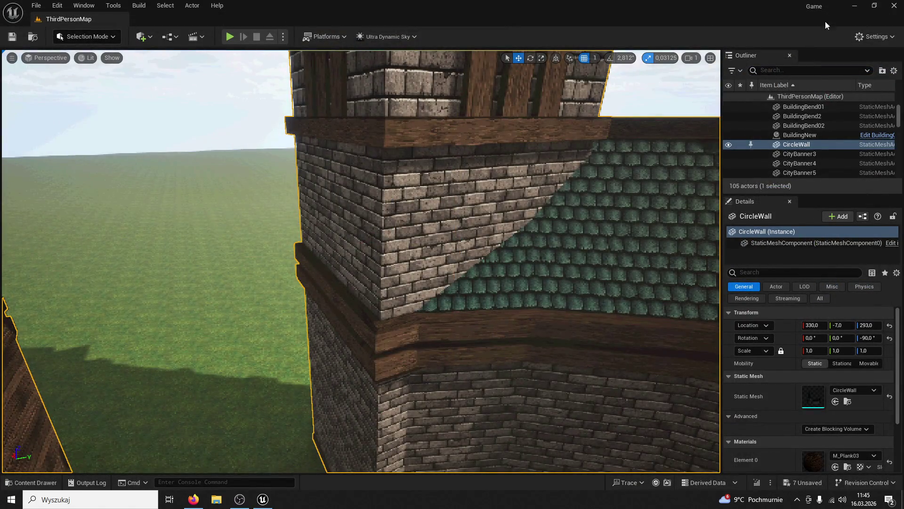
click(855, 6)
double_click(236, 301)
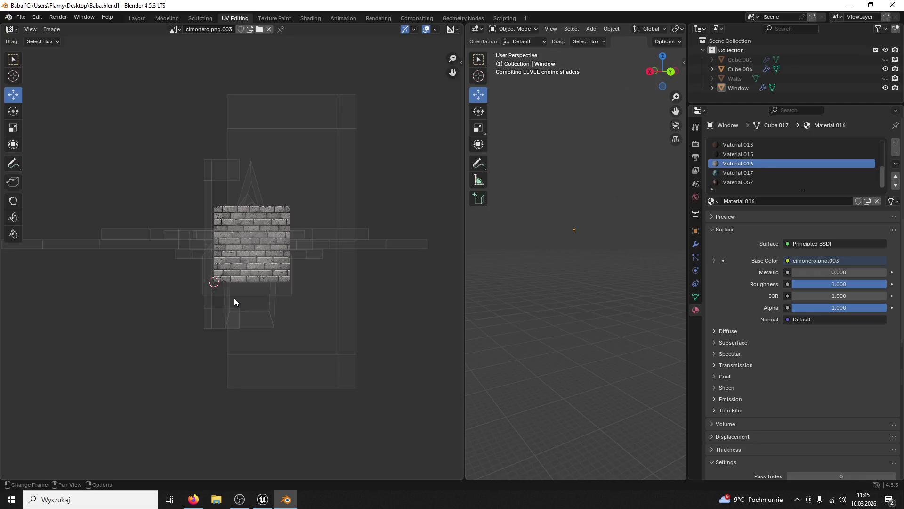
scroll(down, 3)
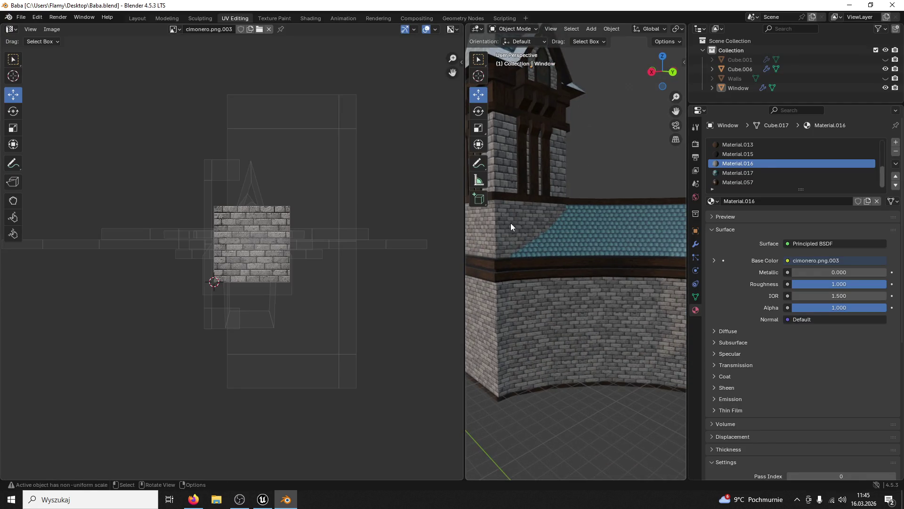
click(494, 265)
drag(527, 264, 537, 266)
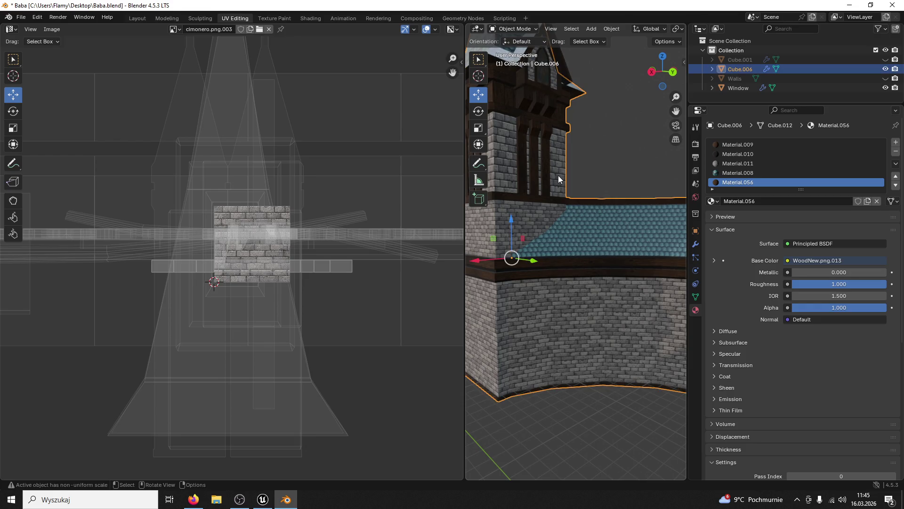
Step: Separate the mesh into separate objects and return to Object Mode
key(Tab)
key(p)
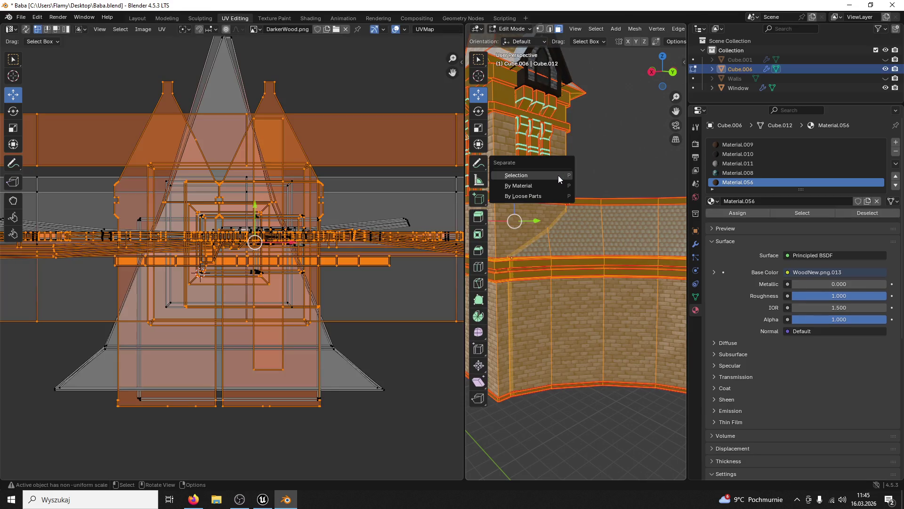
click(562, 188)
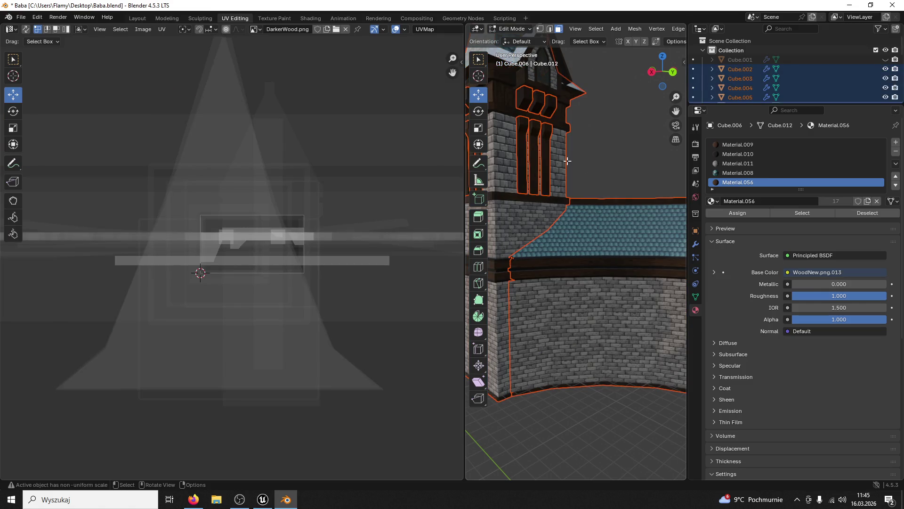
click(511, 29)
click(511, 38)
Step: Move the tower piece Cube.003 2.3788 m along Y between the walls
click(502, 219)
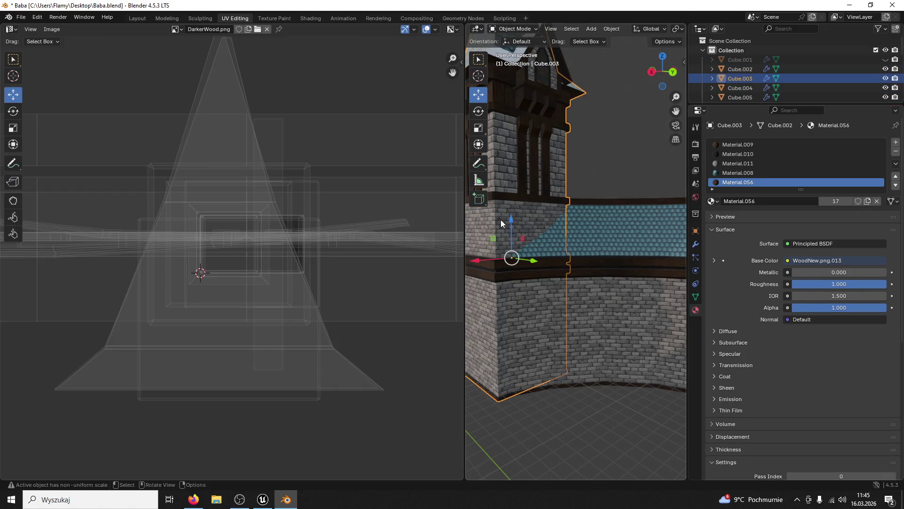
drag(540, 278, 563, 282)
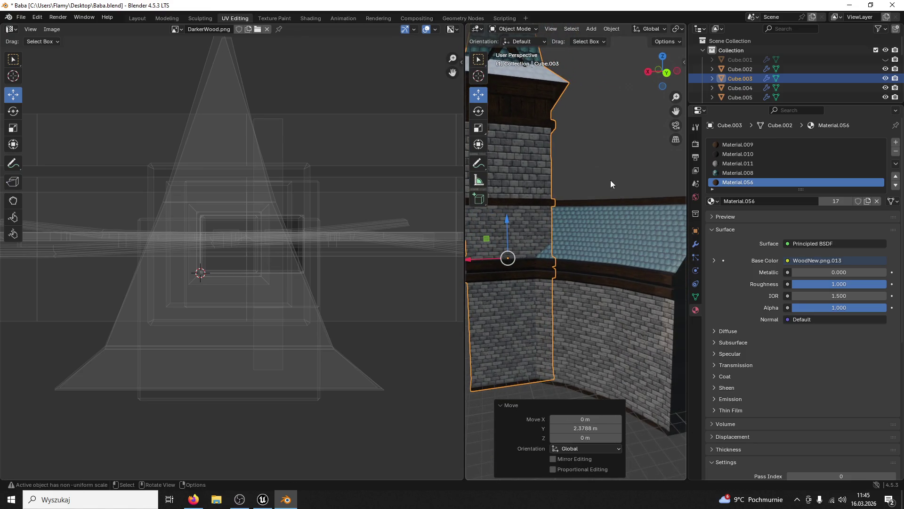
click(609, 185)
scroll(down, 3)
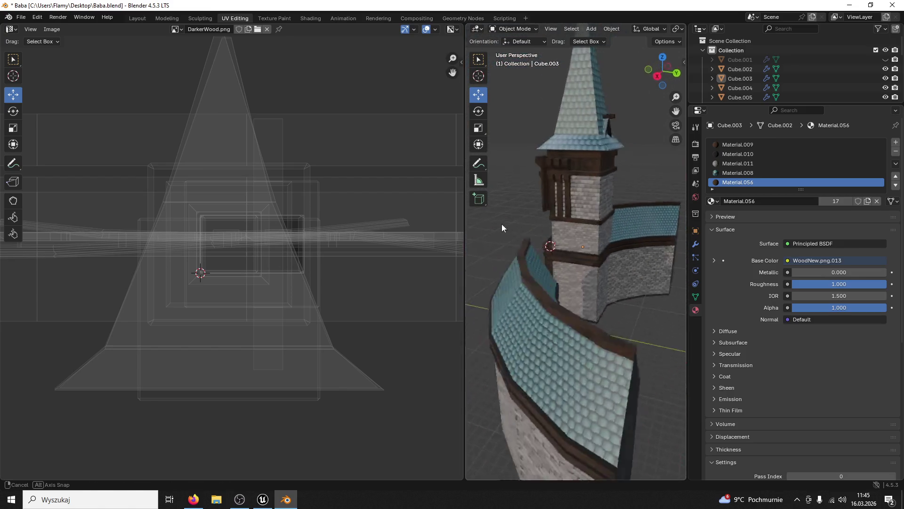
drag(534, 223, 641, 220)
scroll(up, 3)
scroll(up, 3)
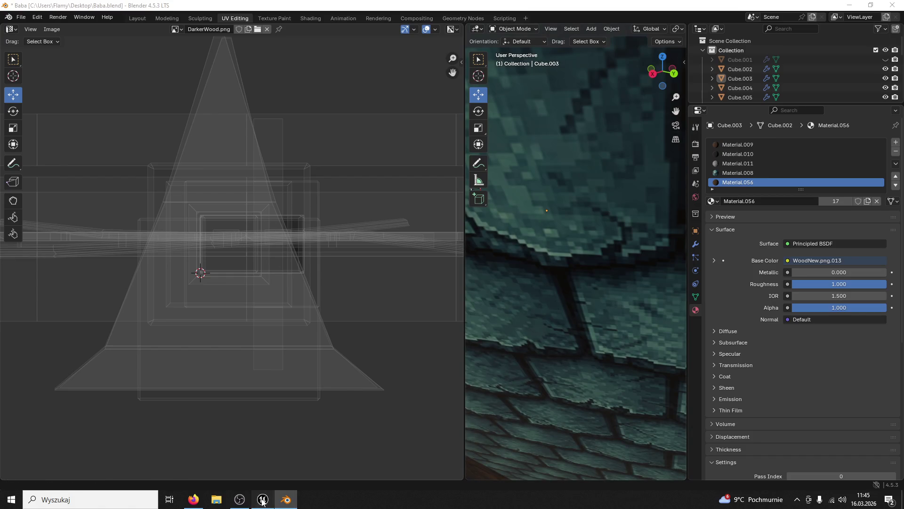
Step: Close Blender without saving and fly Unreal's camera to the gap between the walls
click(262, 500)
drag(361, 262, 361, 295)
drag(426, 279, 394, 398)
scroll(up, 3)
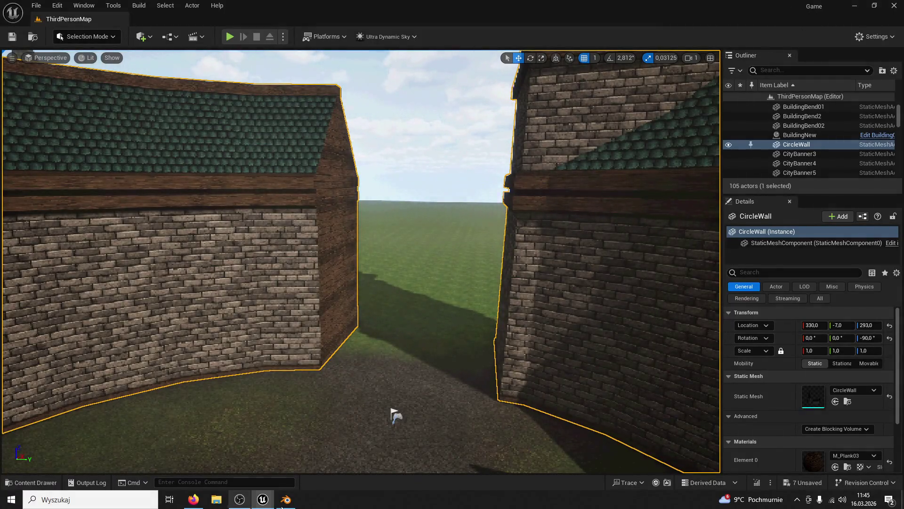
click(286, 499)
click(893, 5)
click(476, 265)
drag(395, 416, 155, 430)
Step: Drag Plank02 from ModularV3 > Planks into the level beside the tower
click(28, 484)
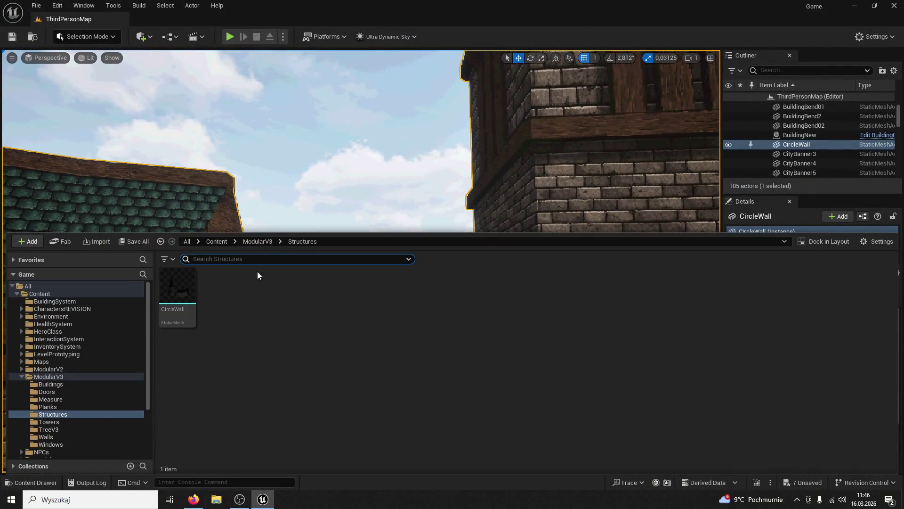
click(258, 241)
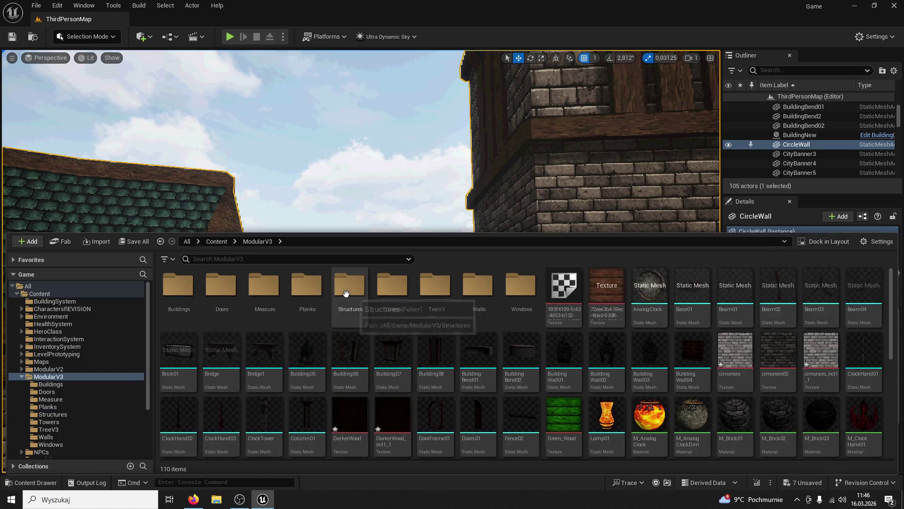
double_click(307, 287)
drag(383, 292, 577, 198)
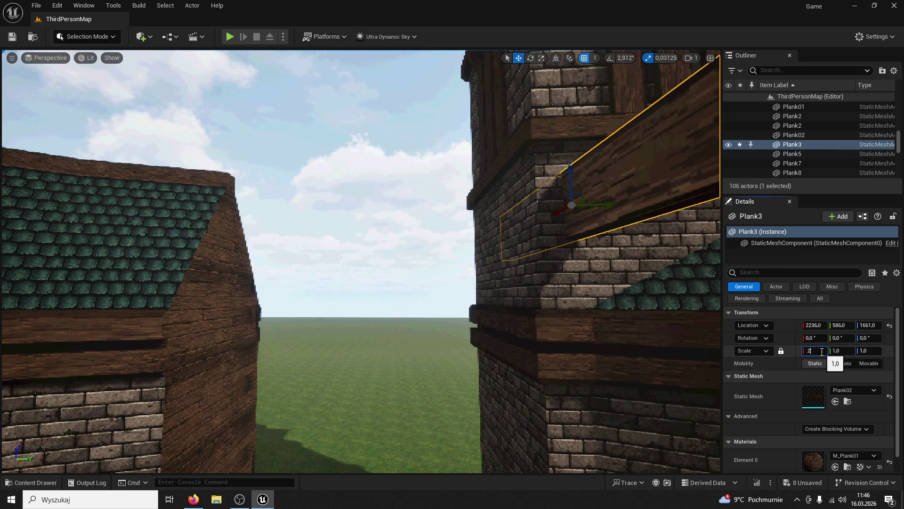
Step: Set the plank to 0.2 scale and 90° rotation, restoring it after an accidental delete
key(Return)
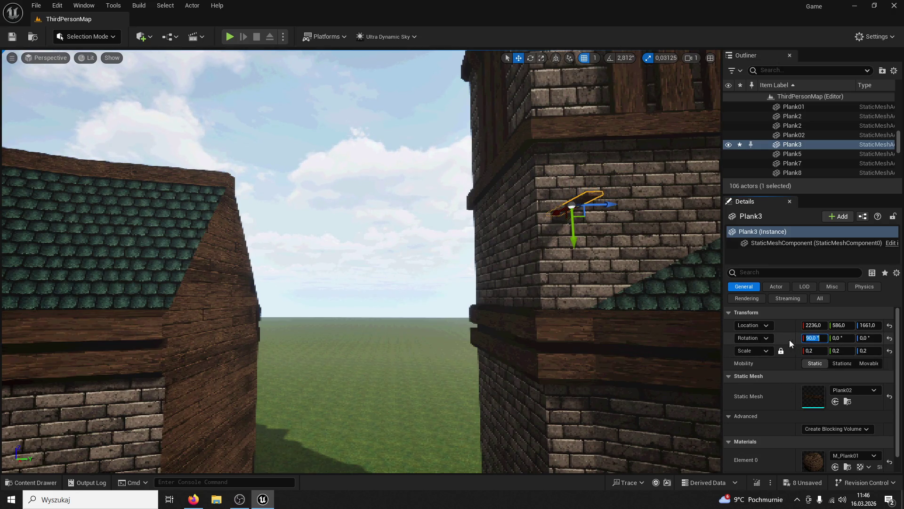
text(90)
key(Return)
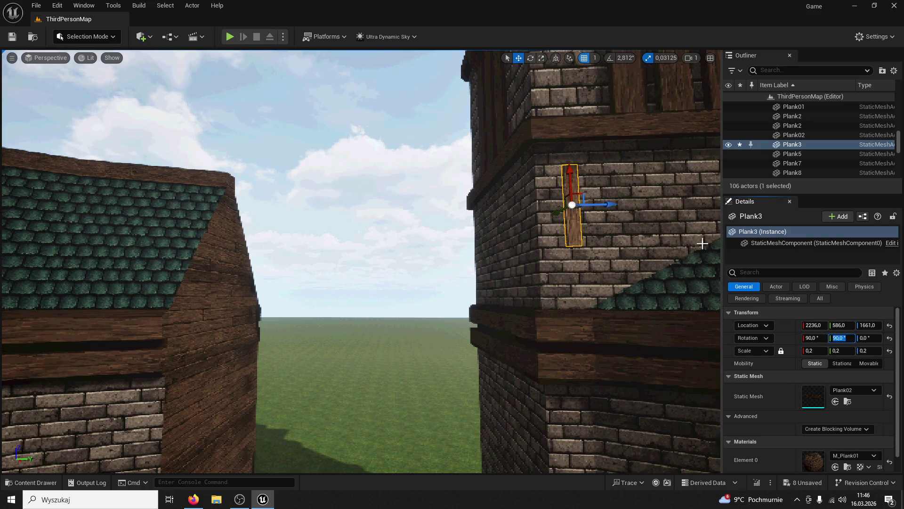
drag(627, 186, 669, 177)
drag(587, 102, 591, 164)
key(Delete)
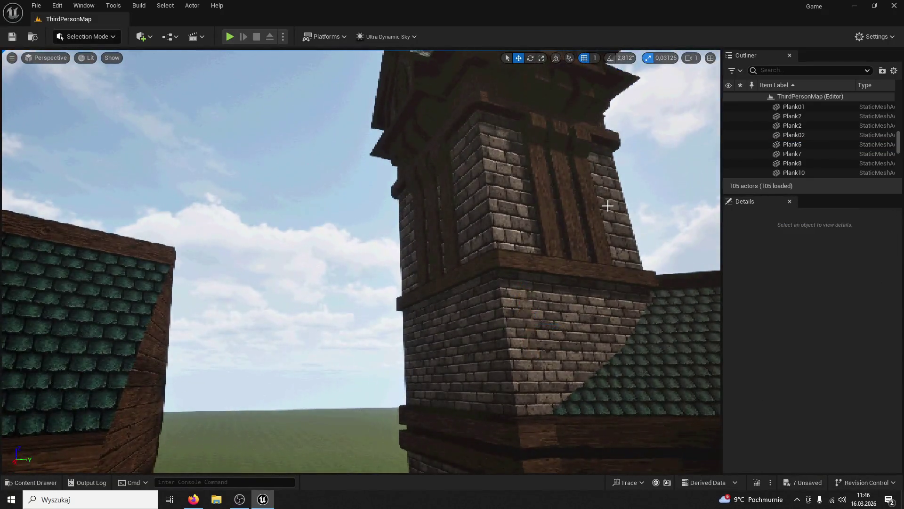
drag(505, 53, 486, 53)
drag(611, 206, 607, 206)
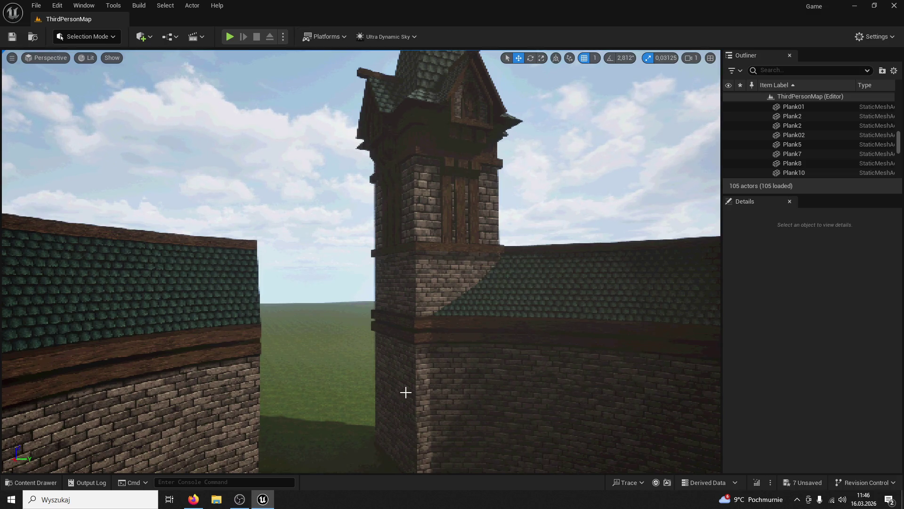
key(ctrl+v)
drag(455, 363, 500, 354)
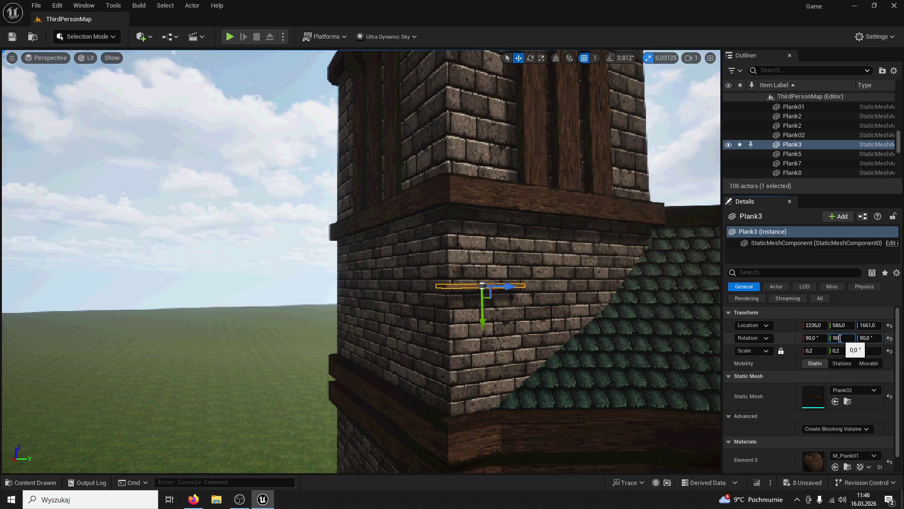
Step: Finish the plank's rotation as 90, 90, 0 so it stands upright
text(0)
key(Return)
drag(521, 293, 546, 284)
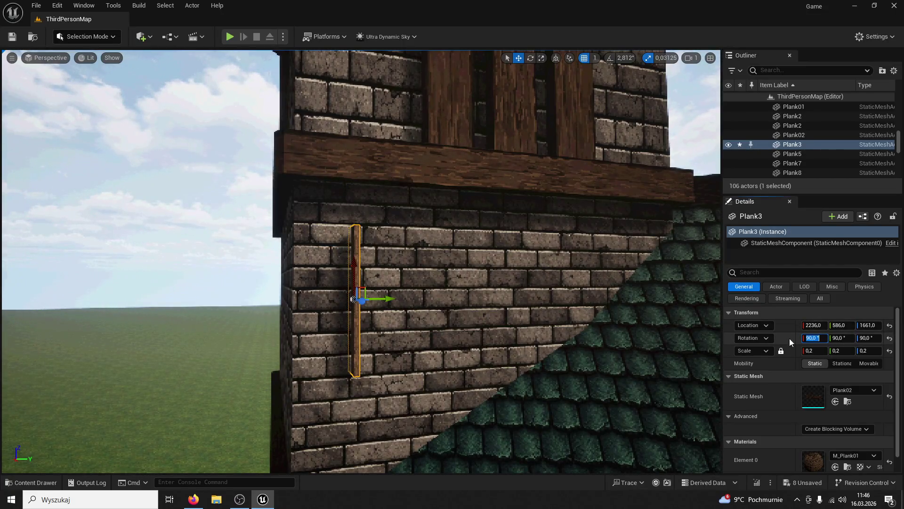
text(0)
key(Return)
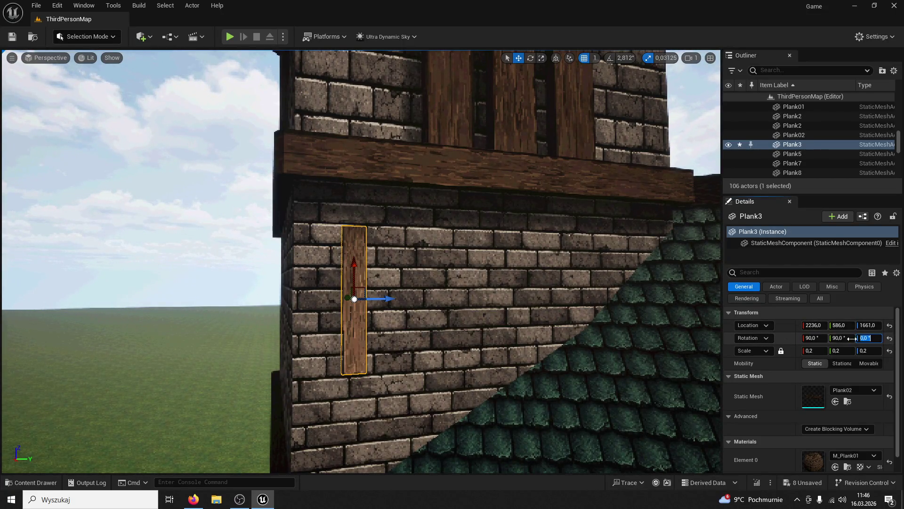
Step: Slide the plank onto the tower corner and scale its X to 0.46875
drag(394, 292, 359, 303)
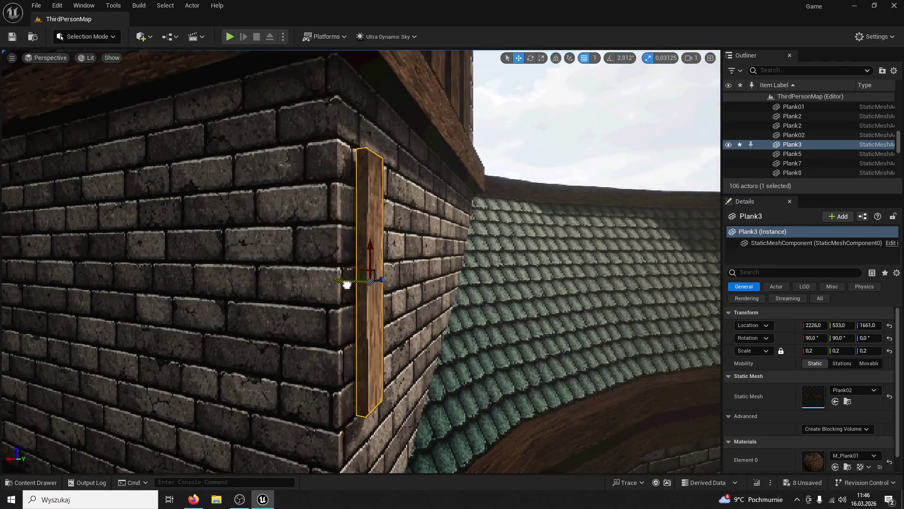
click(347, 282)
click(382, 274)
key(r)
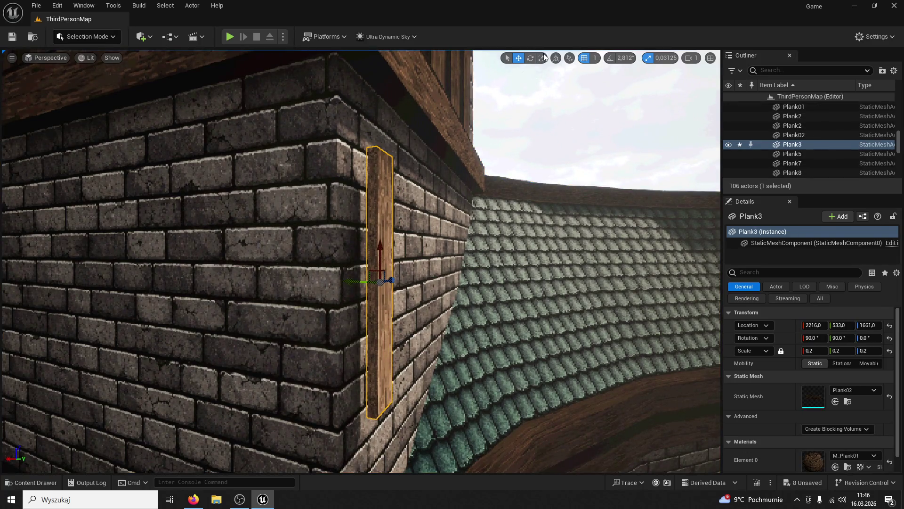
drag(361, 282, 347, 264)
key(f)
scroll(down, 3)
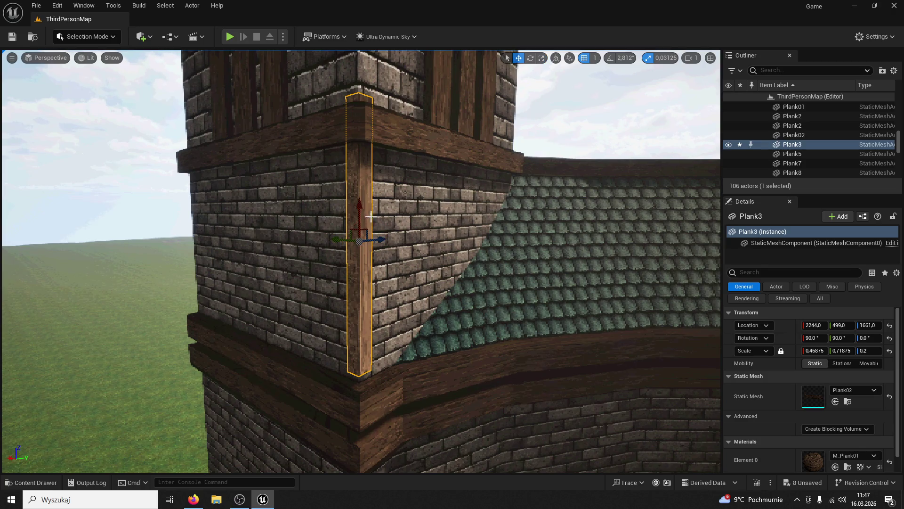
scroll(up, 3)
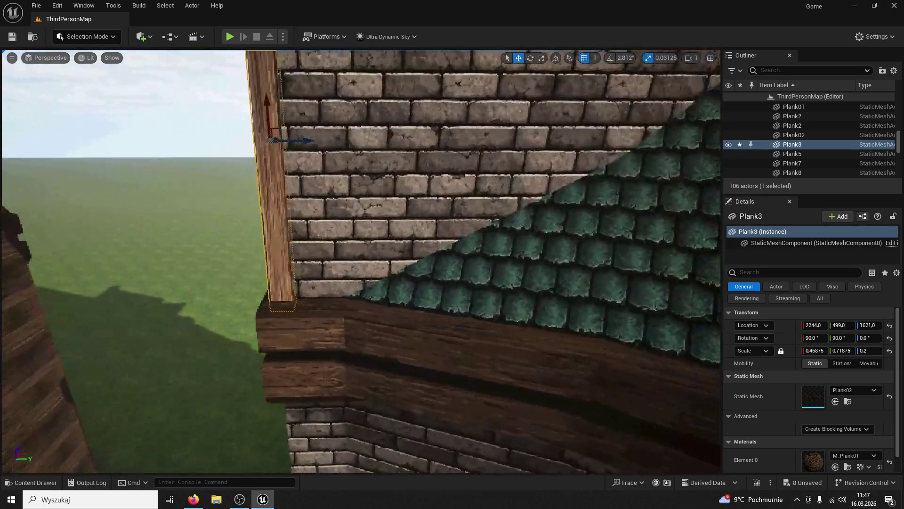
Step: Assign the M_Plank03 material from the Planks folder to the corner plank's Element 0
click(30, 483)
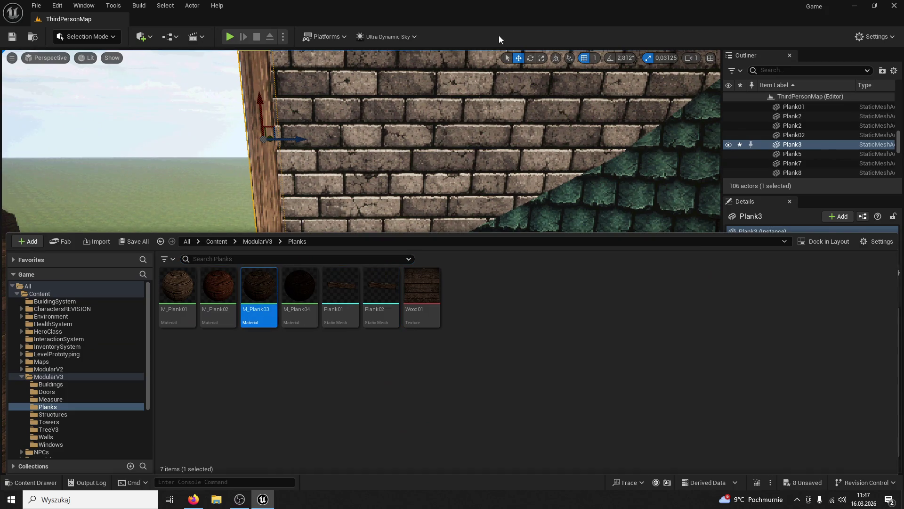
click(268, 164)
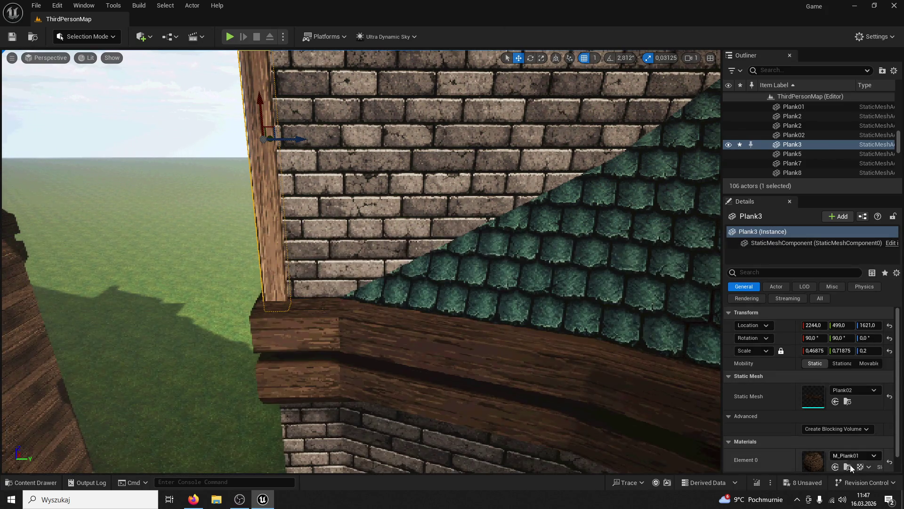
click(834, 467)
key(f)
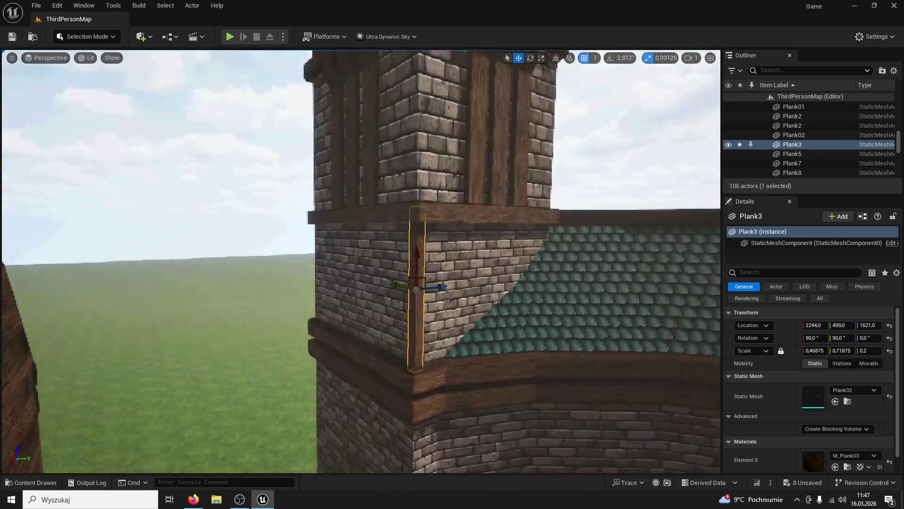
Step: Alt-drag a copy of the plank down and scale it to reach the ground
drag(389, 113, 403, 333)
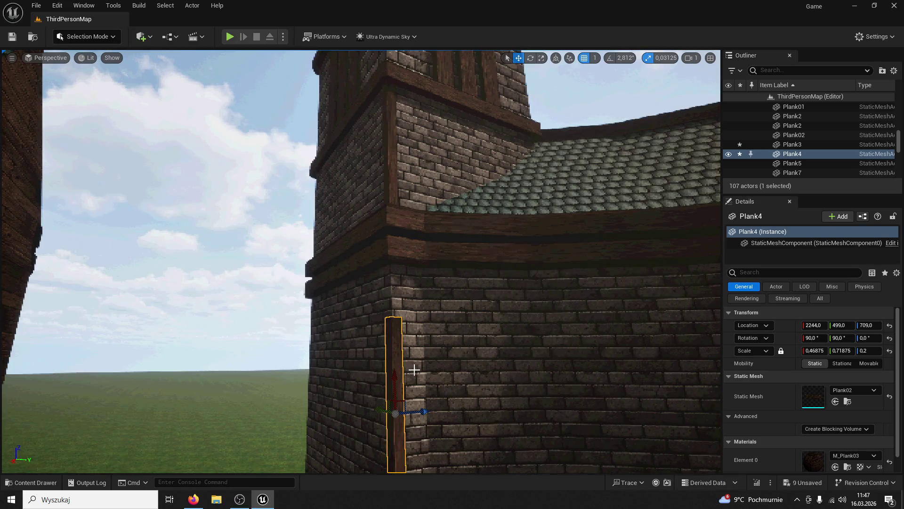
key(f)
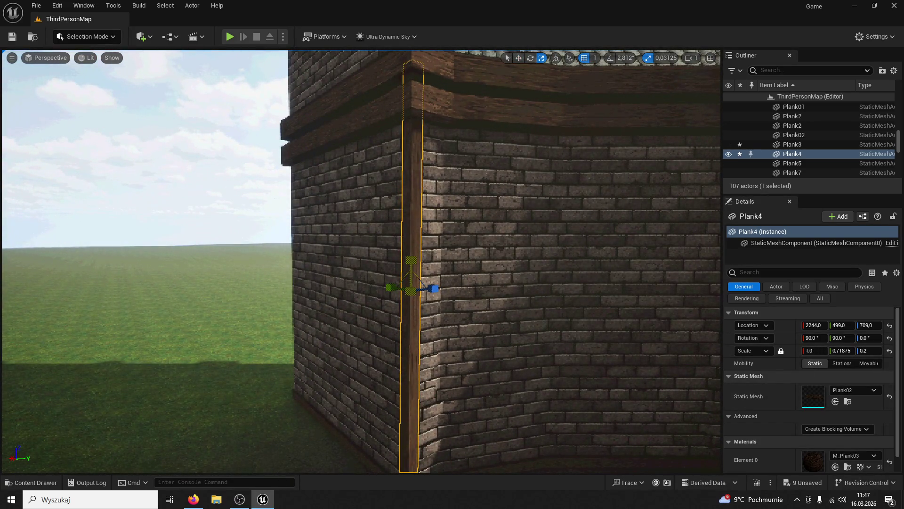
drag(419, 227, 419, 226)
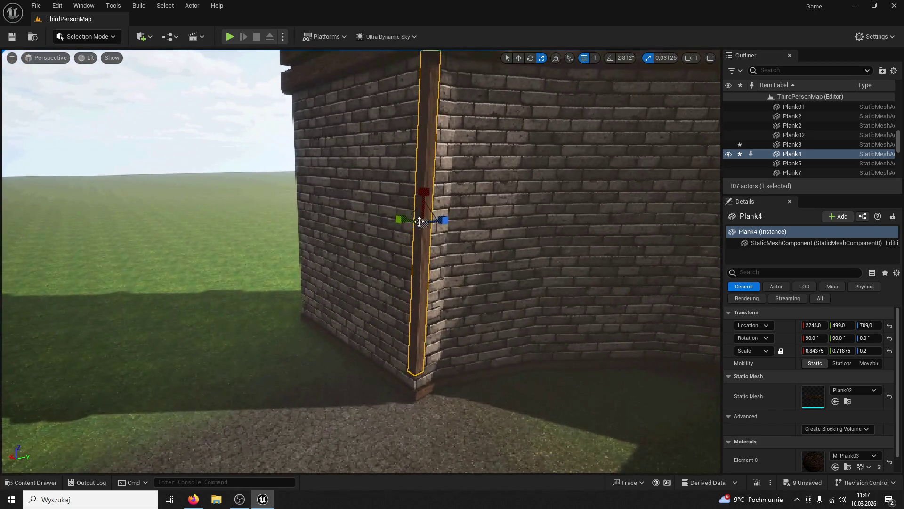
drag(469, 155, 469, 156)
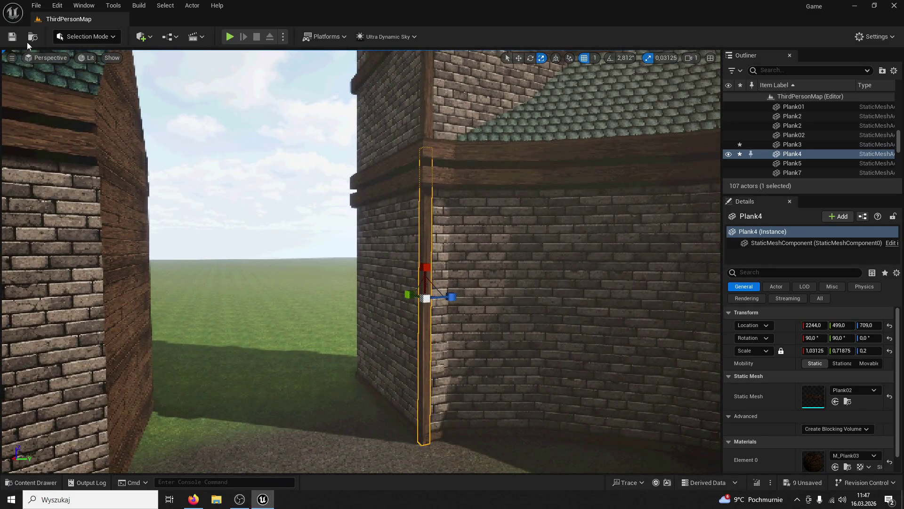
drag(392, 248, 391, 247)
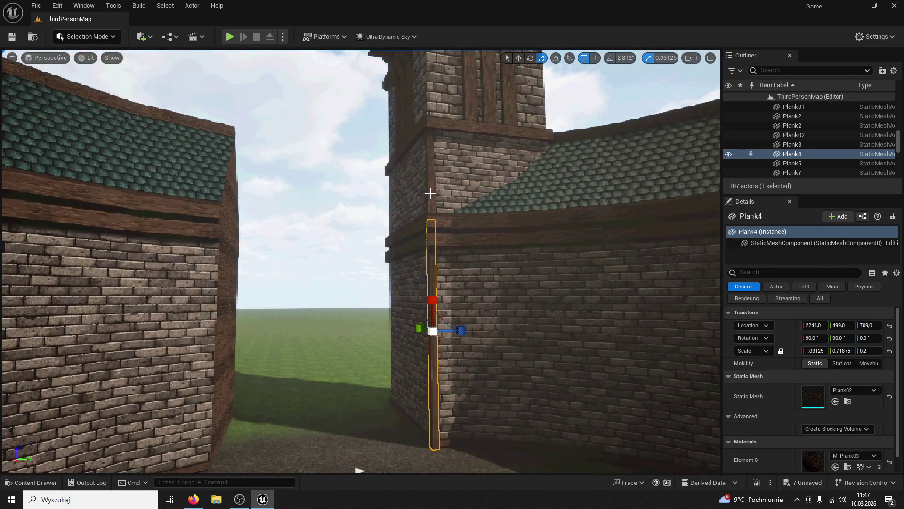
Step: Duplicate both corner planks onto the next tower corner and start a play test
click(430, 193)
key(ctrl+d)
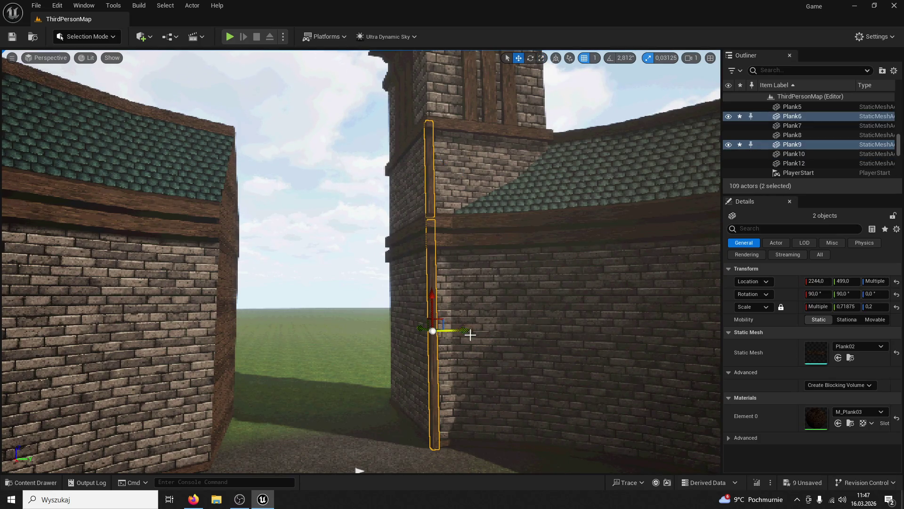
drag(584, 328, 584, 328)
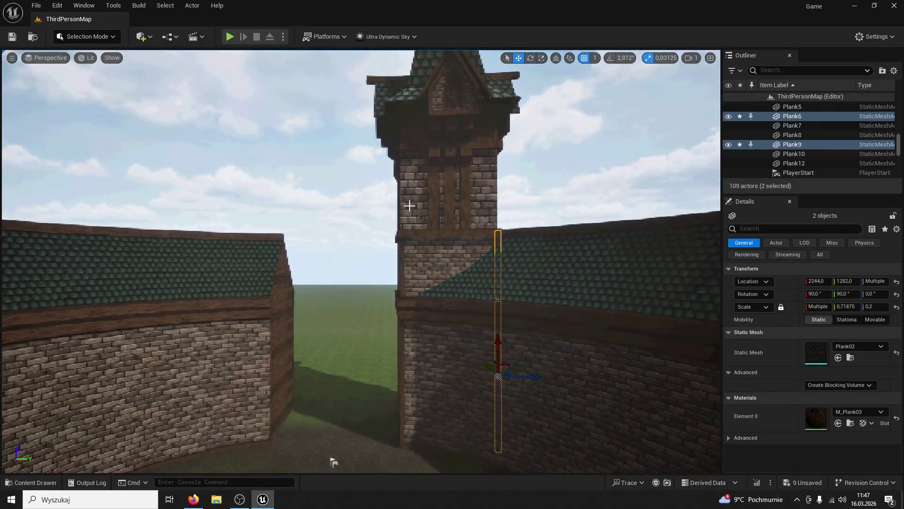
click(230, 38)
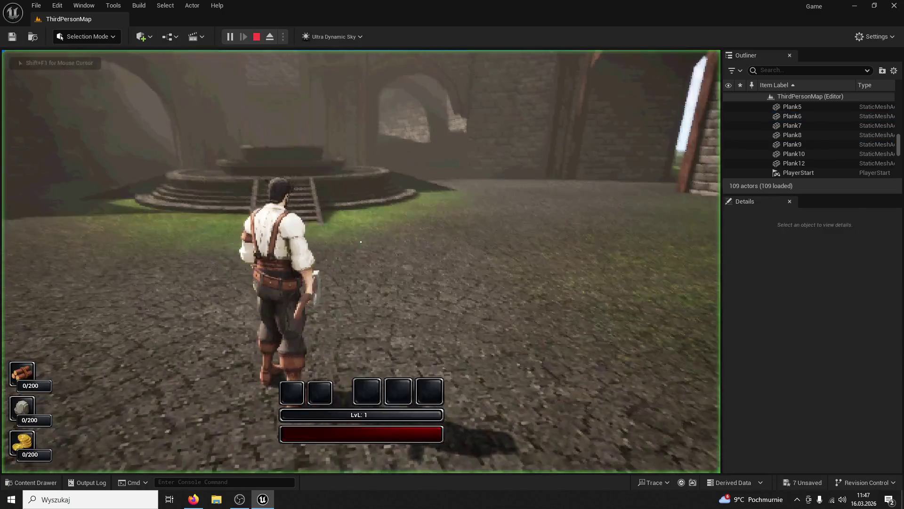
Step: Run the character between the brick walls and around the trimmed tower corner, then exit with Esc
key(w)
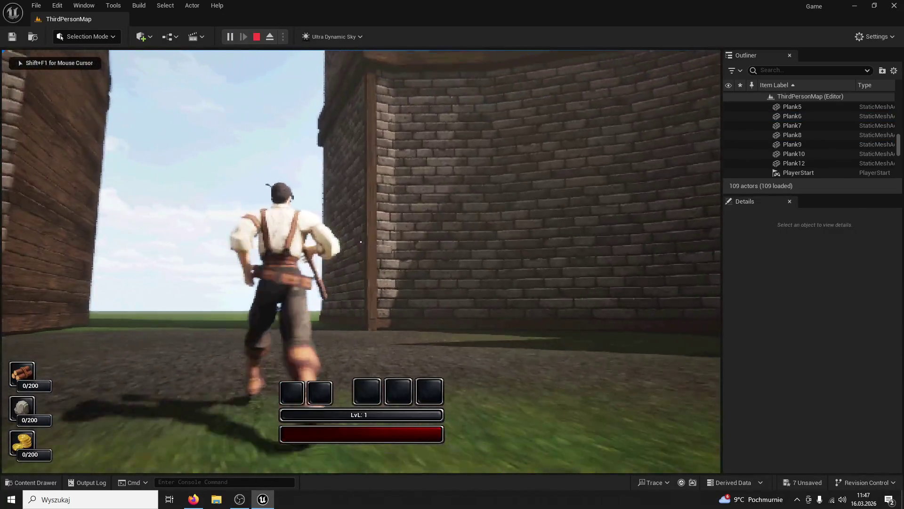
key(w)
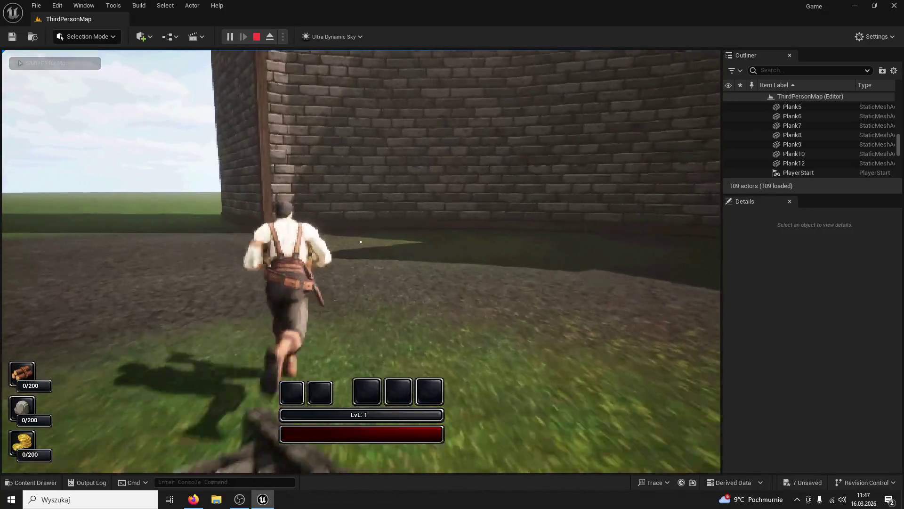
key(w)
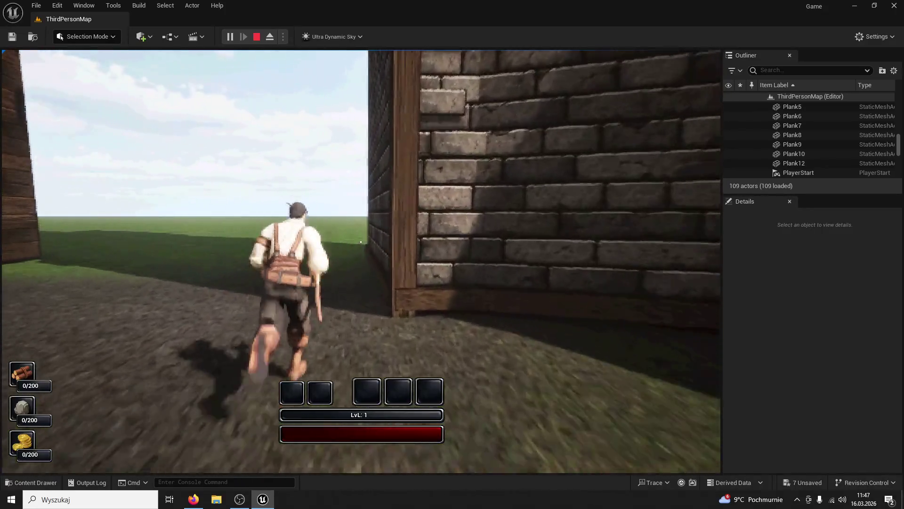
key(w)
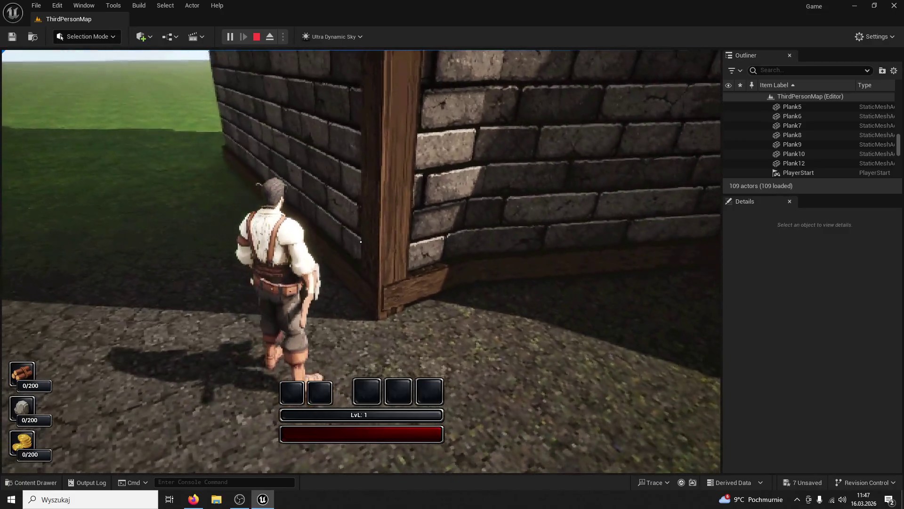
key(w)
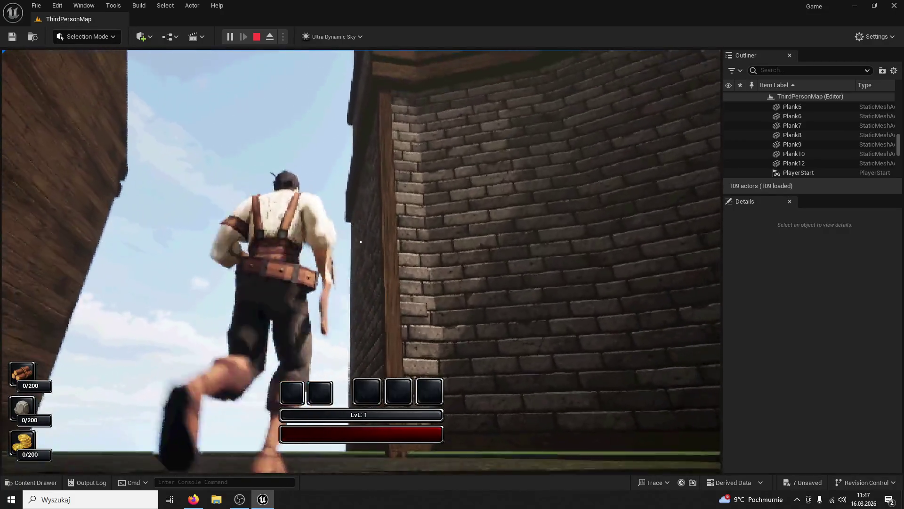
key(Escape)
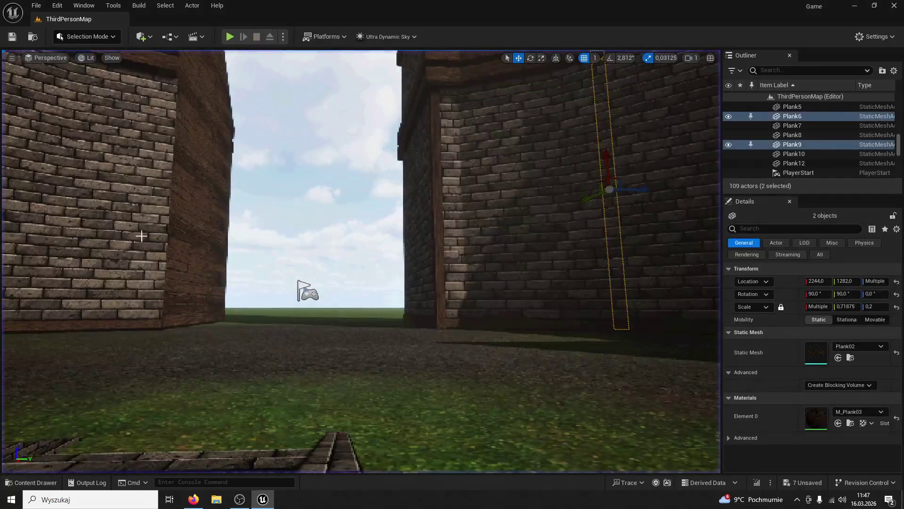
Step: Delete the extra planks Plank6 and Plank9, then select the long corner plank Plank4
key(Delete)
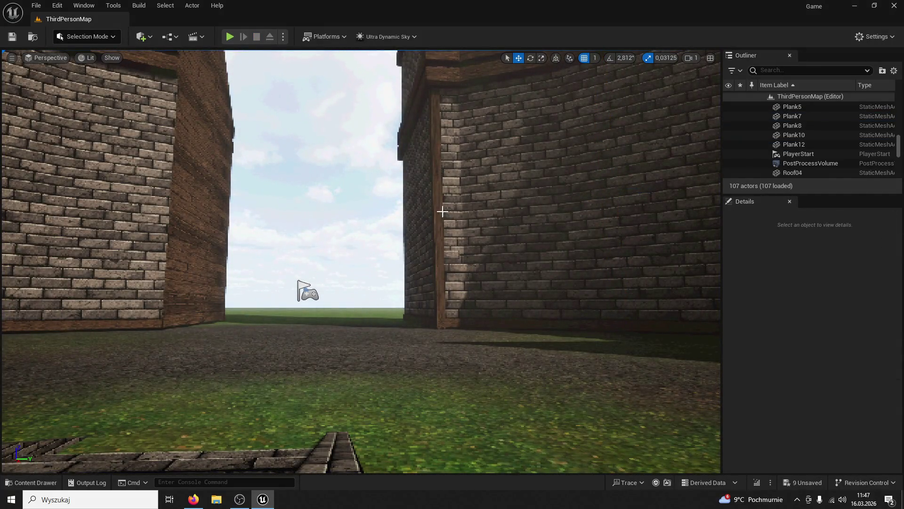
click(442, 211)
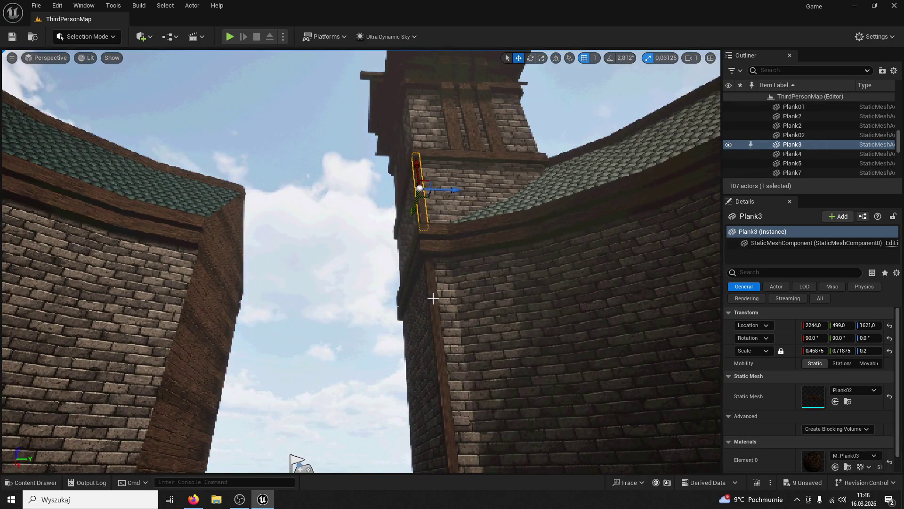
click(431, 298)
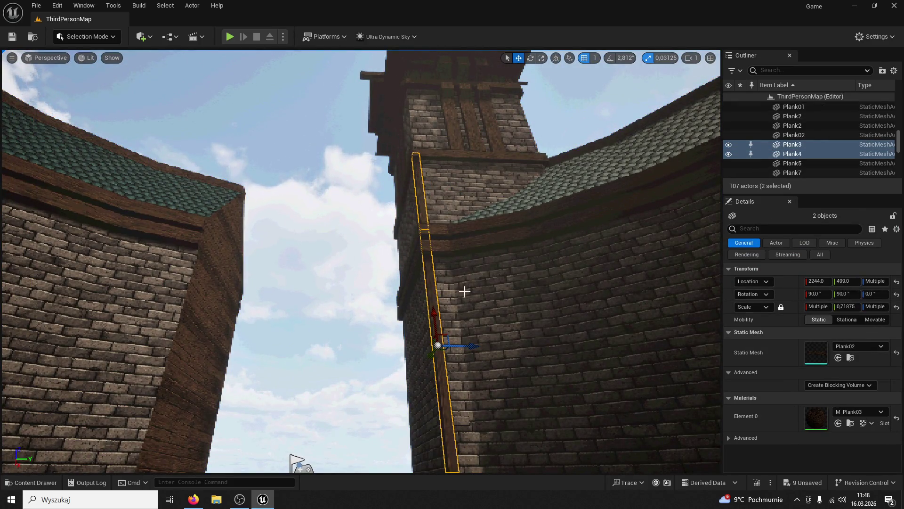
click(473, 303)
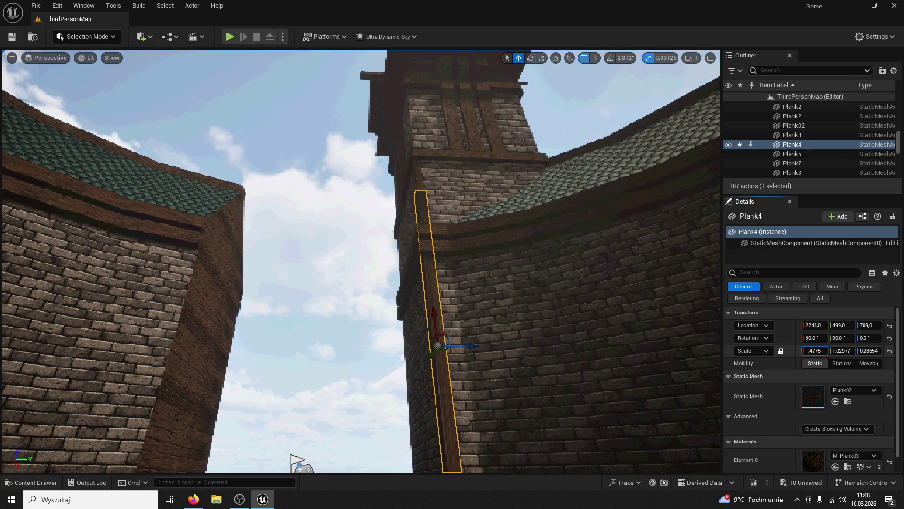
Step: Frame the corner planks, reselect Plank4, and pull back to show walls and tower
click(423, 180)
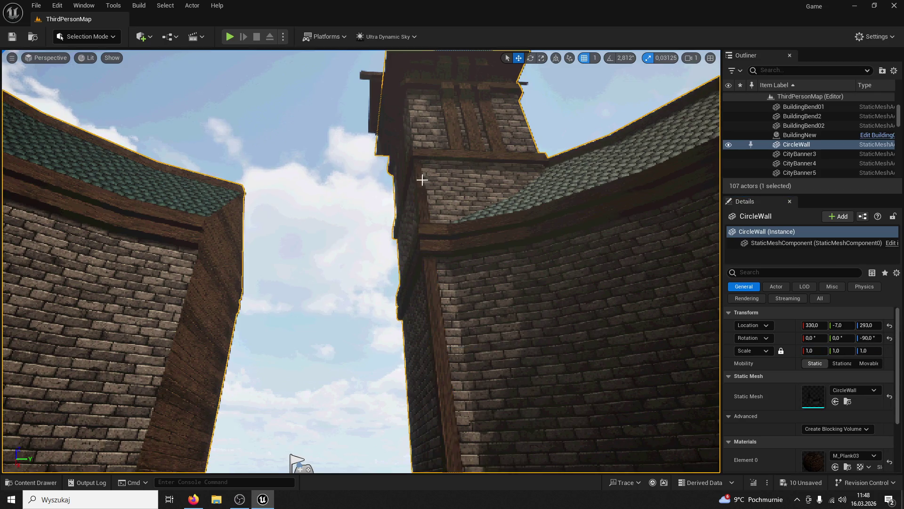
click(419, 188)
key(f)
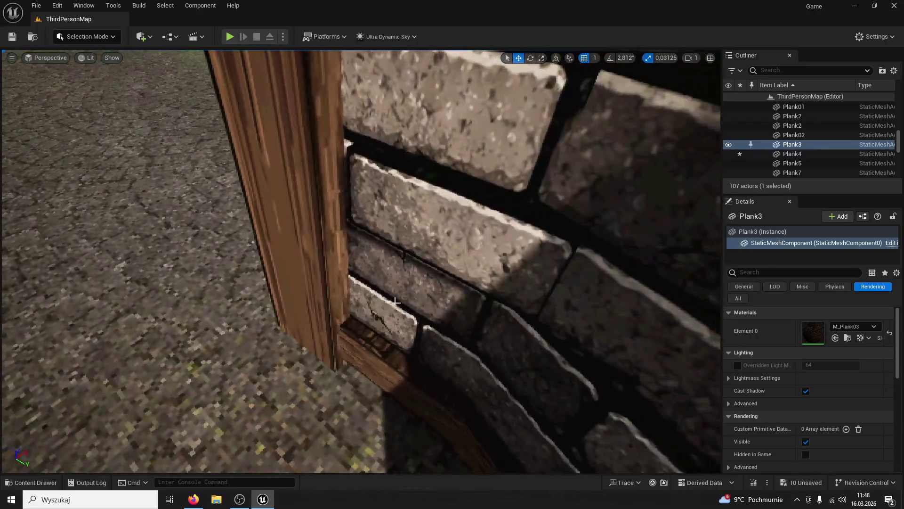
click(299, 262)
drag(300, 263, 383, 232)
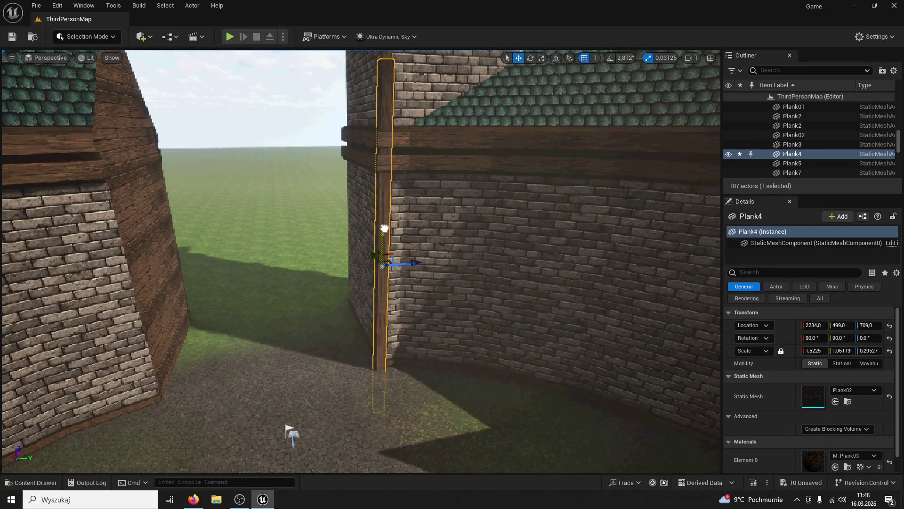
Step: Scale Plank4 to about 1.52/1.06/0.30, raise it to Z 993, and play-test
click(375, 188)
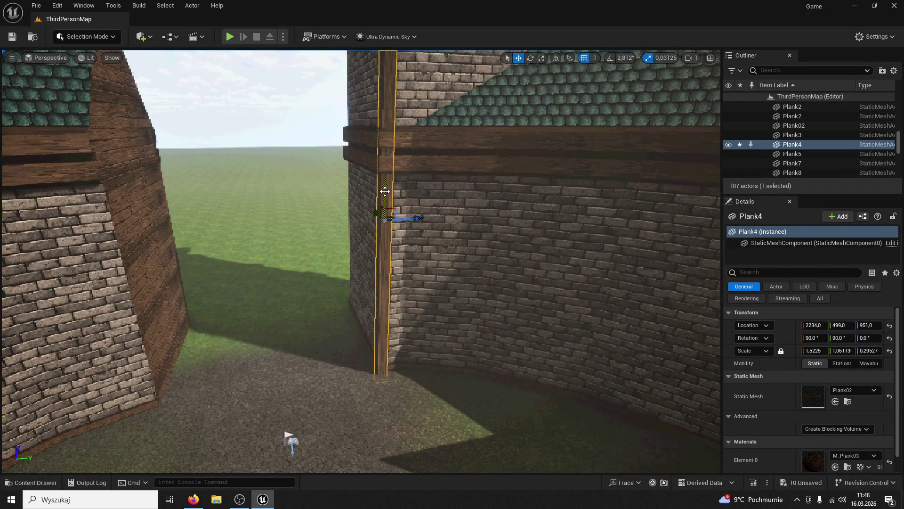
drag(386, 183, 386, 160)
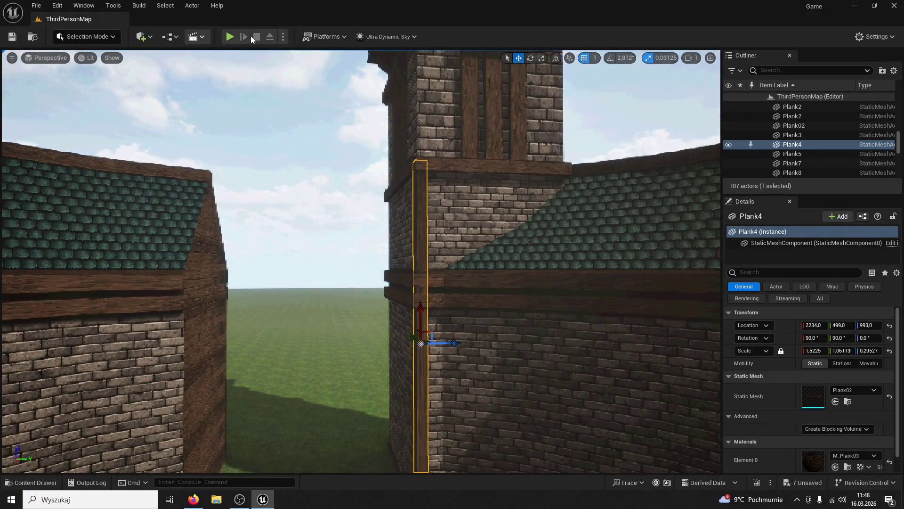
click(229, 37)
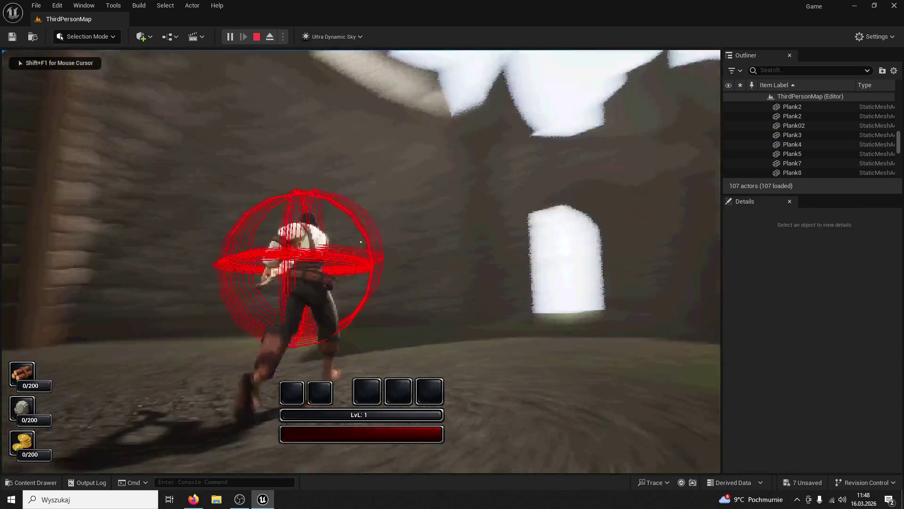
key(w)
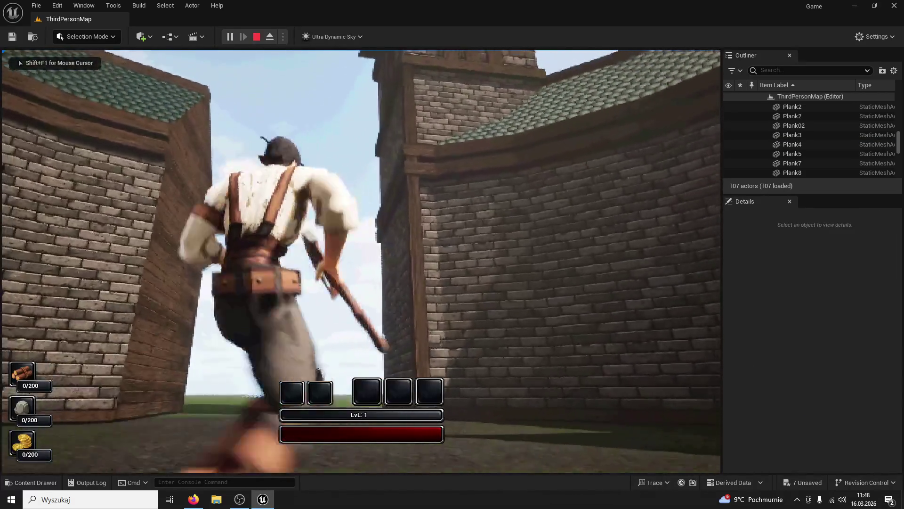
key(w)
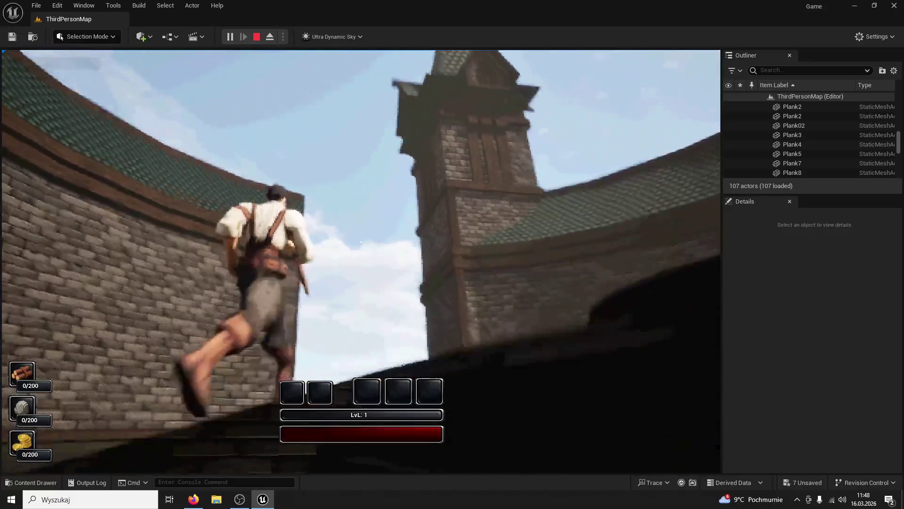
key(w)
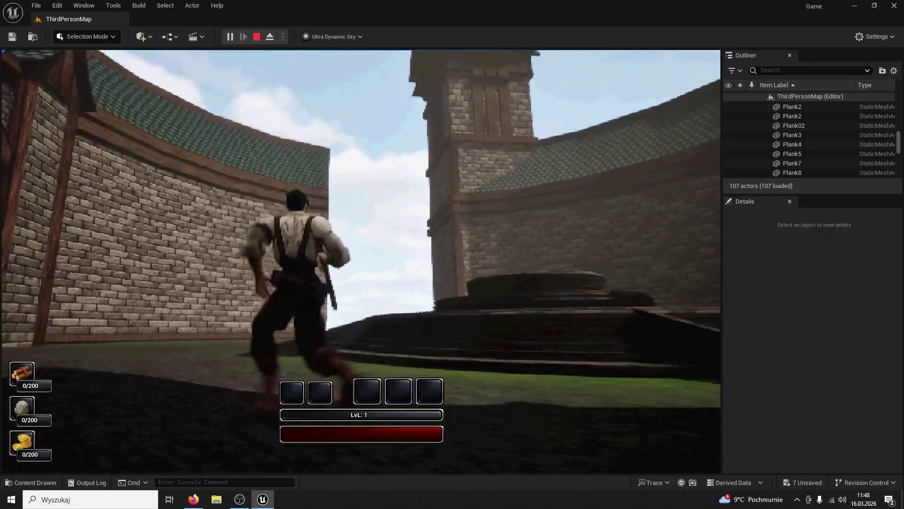
key(w)
key(space)
key(Escape)
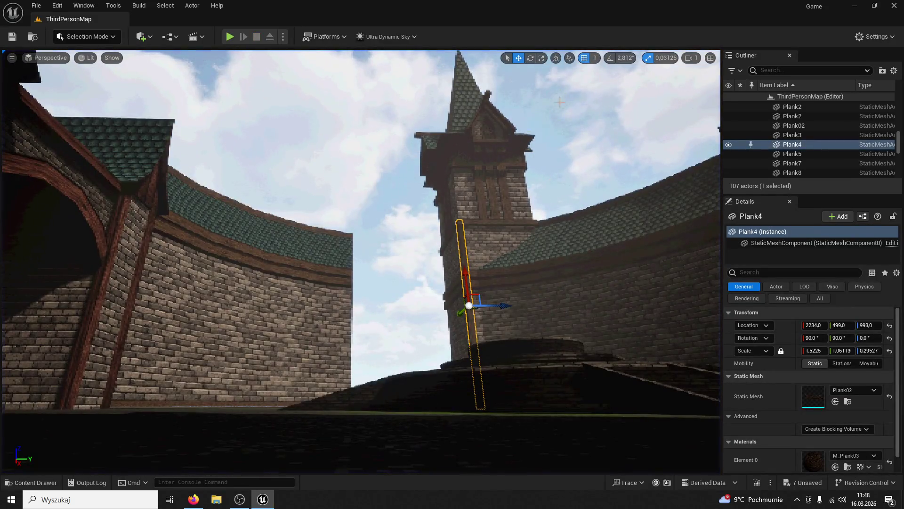
Step: Stretch Plank4 to scale 2.21875 and paste a copy of it along the wall
click(542, 57)
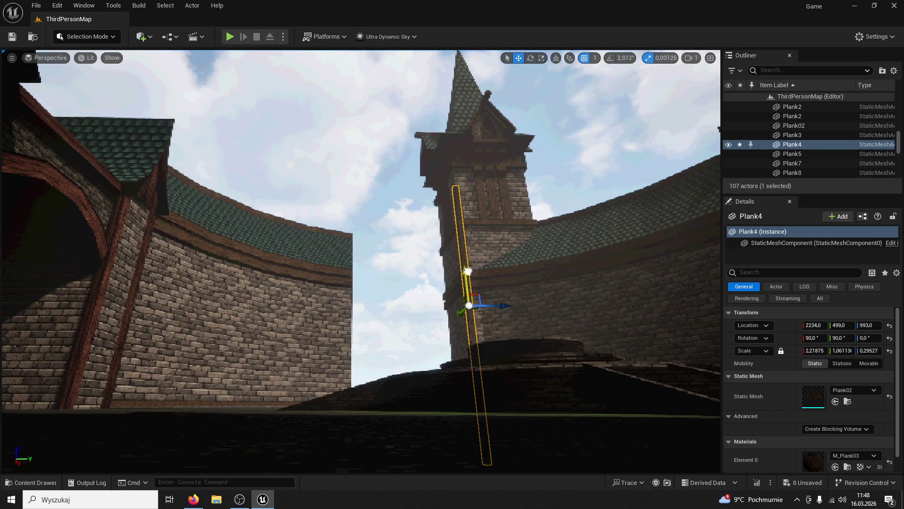
click(523, 230)
scroll(up, 3)
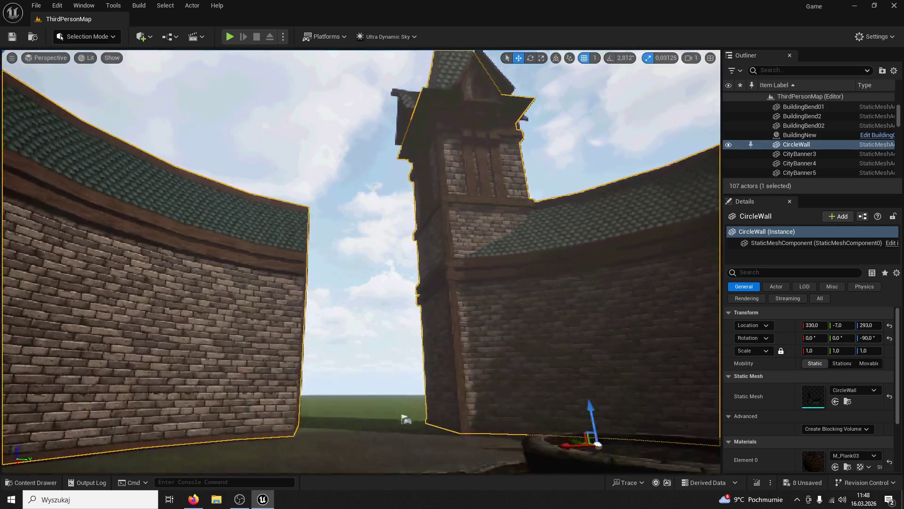
key(ctrl+v)
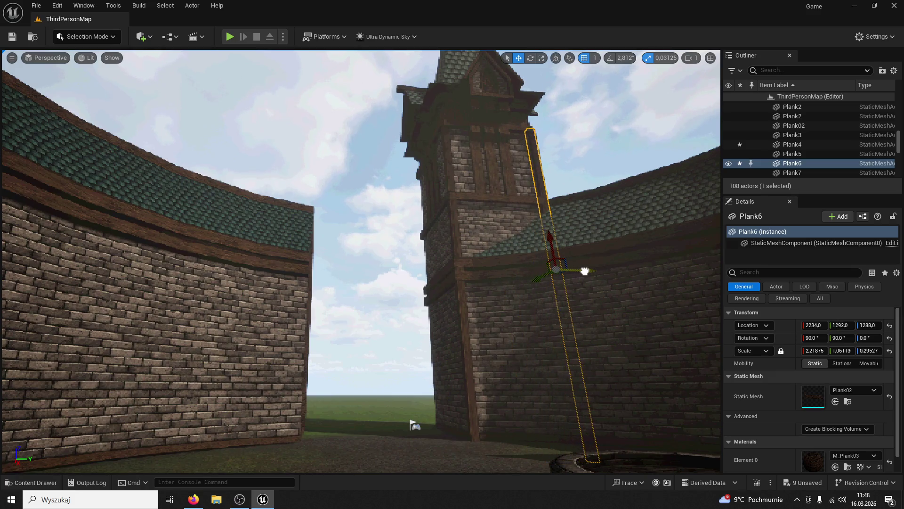
drag(583, 273, 432, 428)
scroll(up, 3)
Step: Select the new vertical plank Plank6 and view the tower from above
click(403, 375)
click(397, 256)
click(405, 363)
click(414, 211)
drag(400, 464, 358, 236)
drag(412, 410, 412, 410)
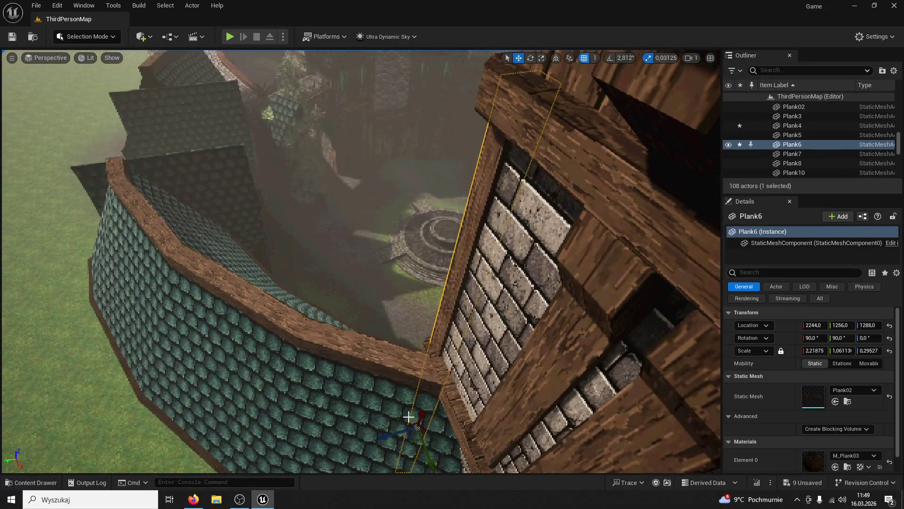
Step: Alt-drag plank copies onto the other upper tower corners, creating Plank9 and Plank11
drag(386, 437, 455, 333)
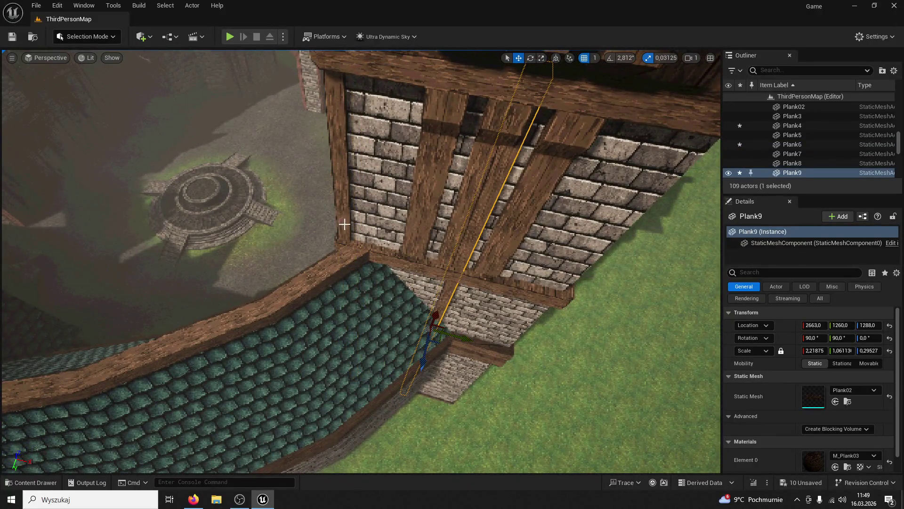
key(ctrl+z)
drag(348, 228, 489, 342)
click(466, 226)
drag(455, 463, 484, 292)
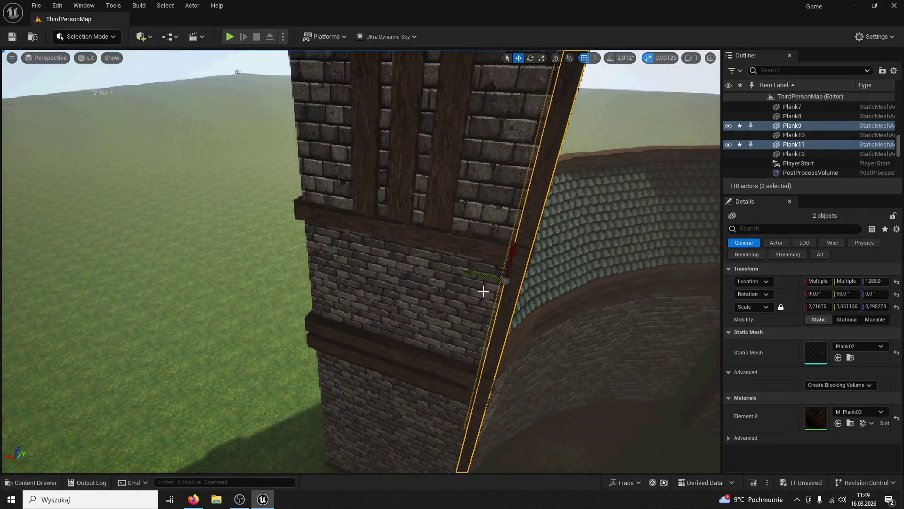
drag(612, 376, 254, 280)
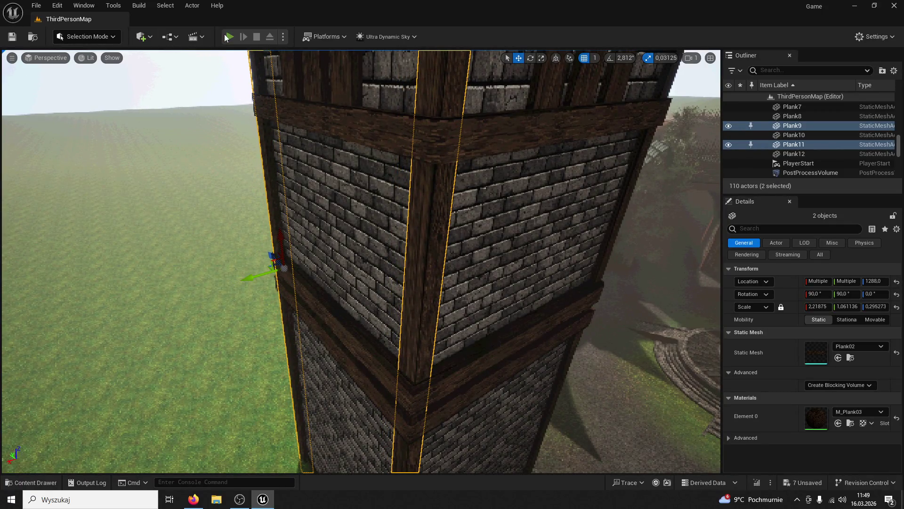
Step: Play the level and run the character between the brick walls toward the plank-trimmed tower
click(226, 37)
key(w)
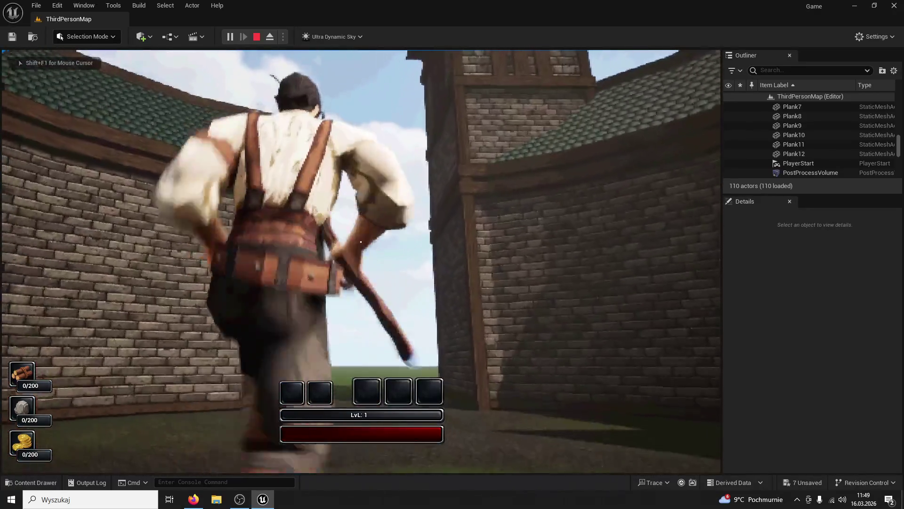
key(w)
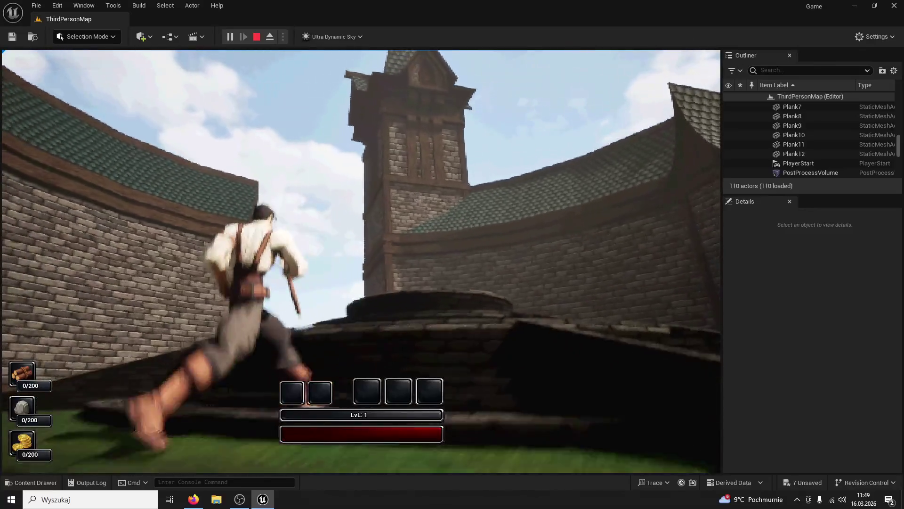
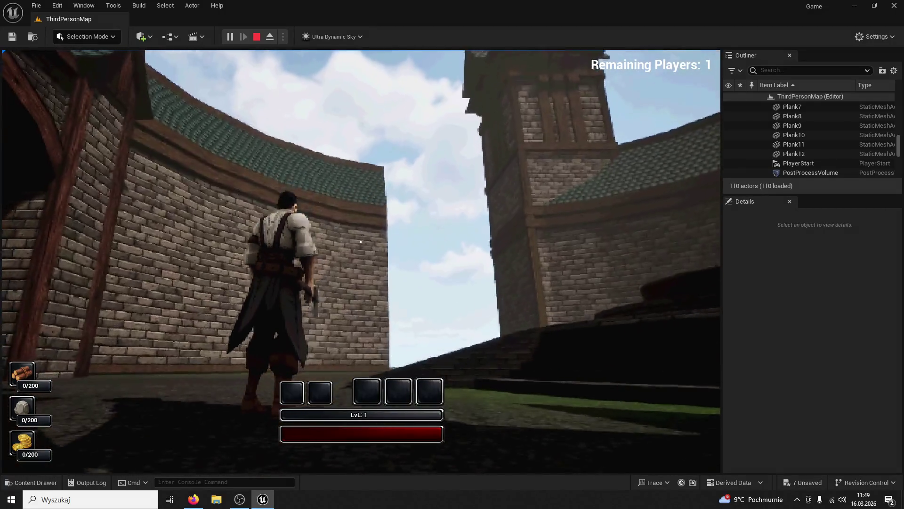
Step: Stop the play-test, then delete the stray planks around the tower, including Plank3
key(w)
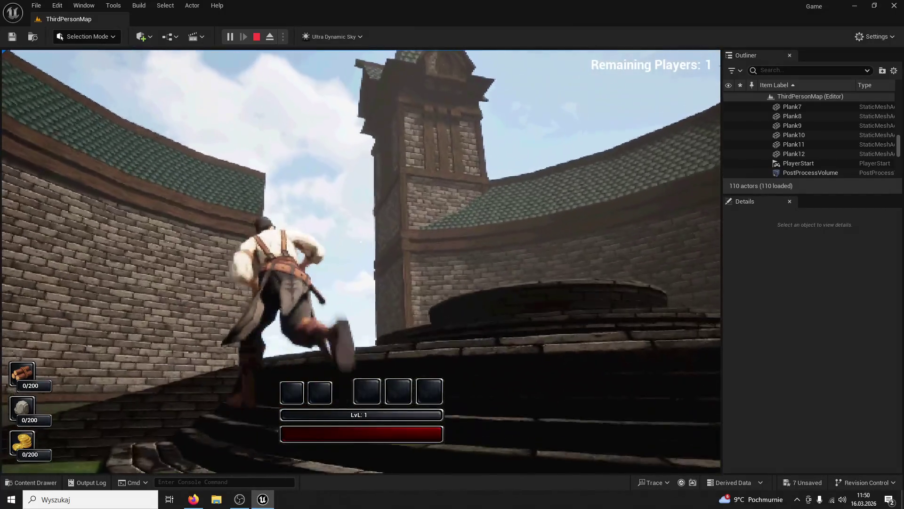
key(Escape)
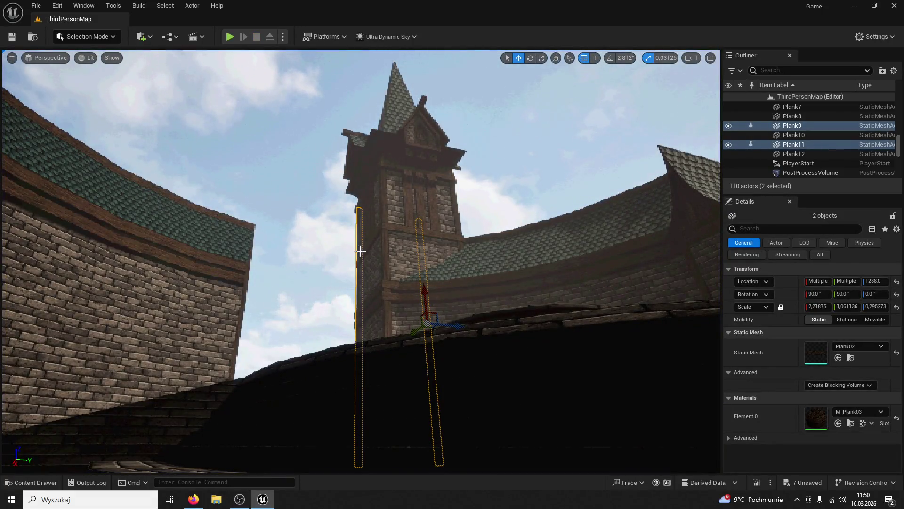
key(Delete)
click(383, 215)
key(Delete)
click(450, 217)
key(Delete)
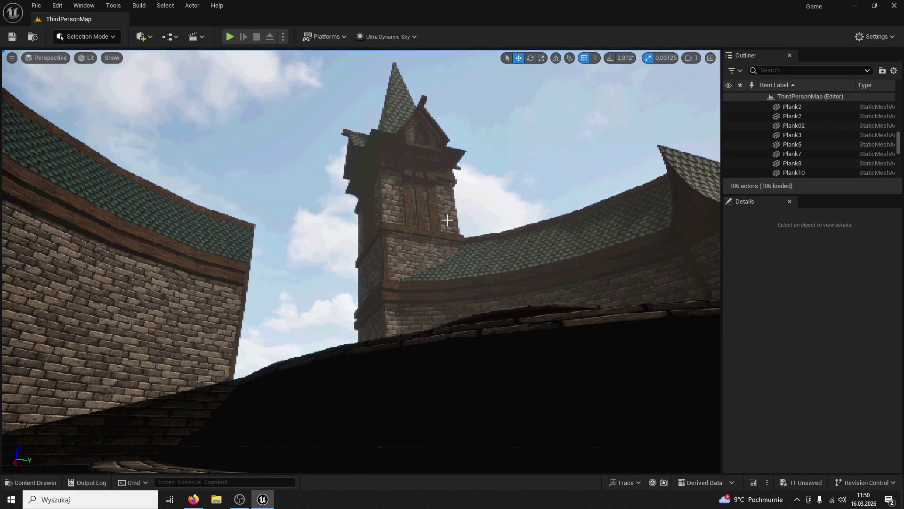
click(383, 261)
key(Delete)
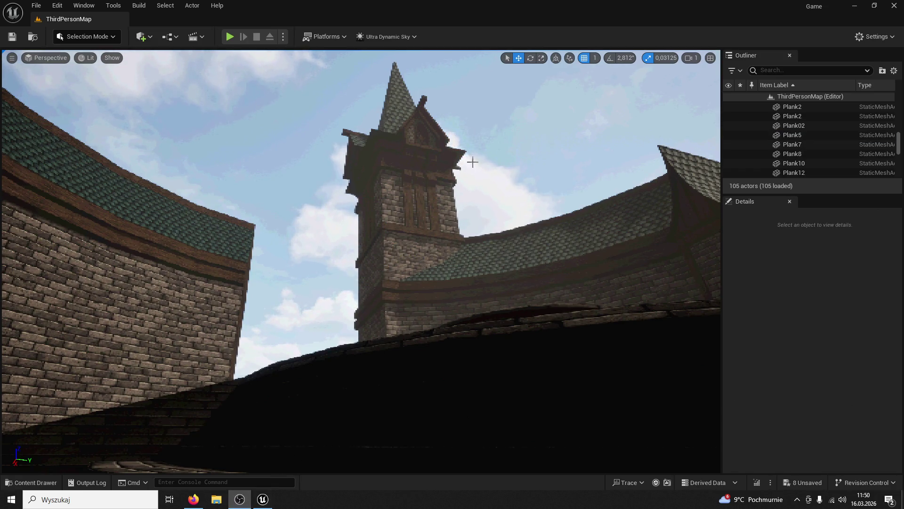
Step: Restore the editor window and close Unreal, saving the changed assets
click(874, 5)
drag(754, 103, 462, 111)
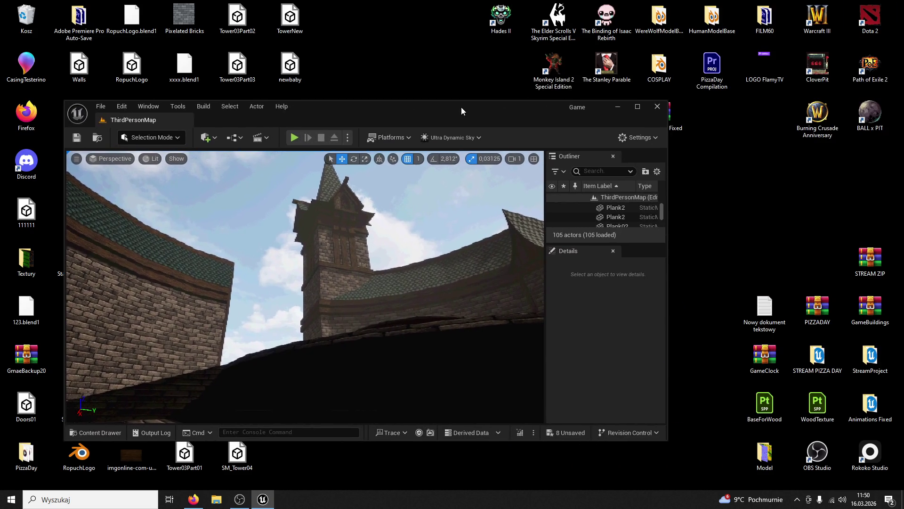
click(658, 107)
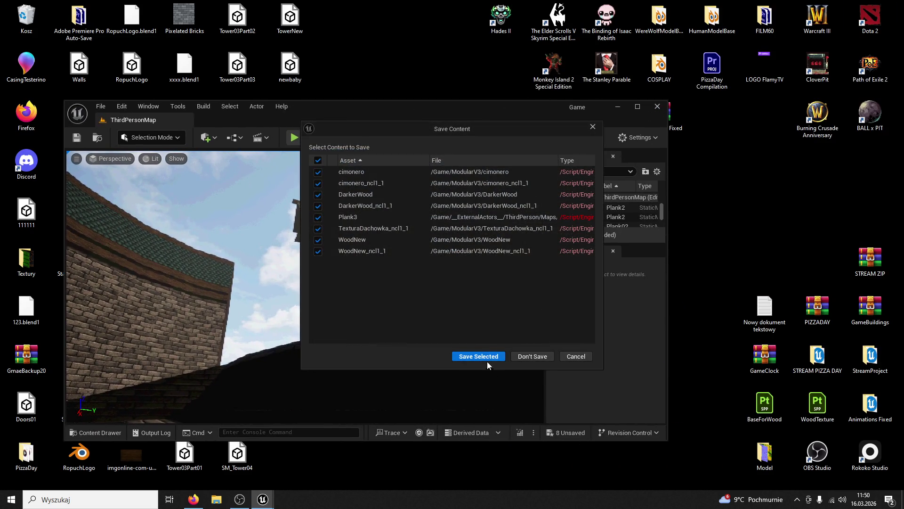
click(488, 361)
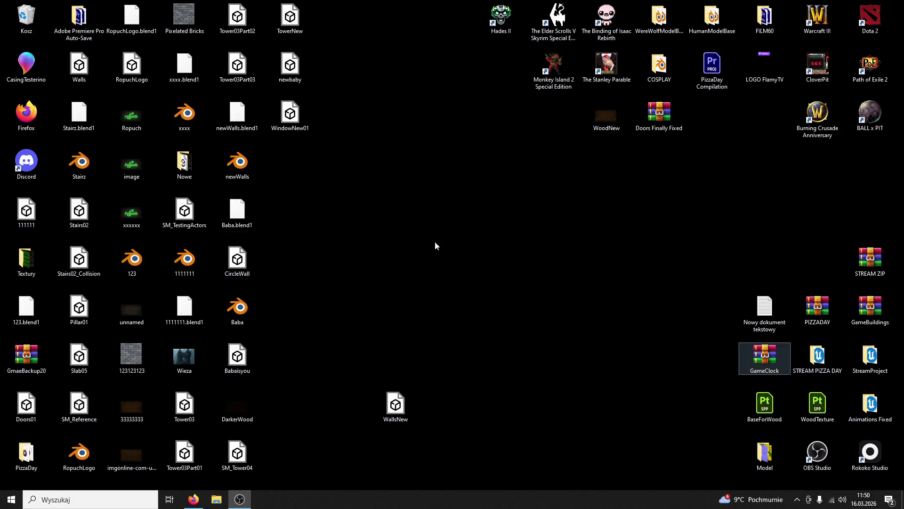
click(245, 319)
Step: Open Baba.blend in the Layout workspace with the whole castle model in view
double_click(244, 319)
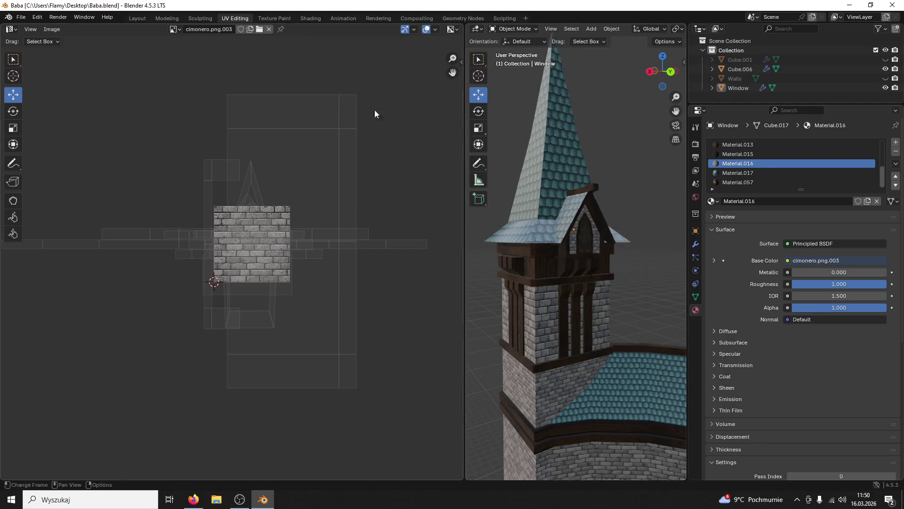
click(158, 20)
click(139, 20)
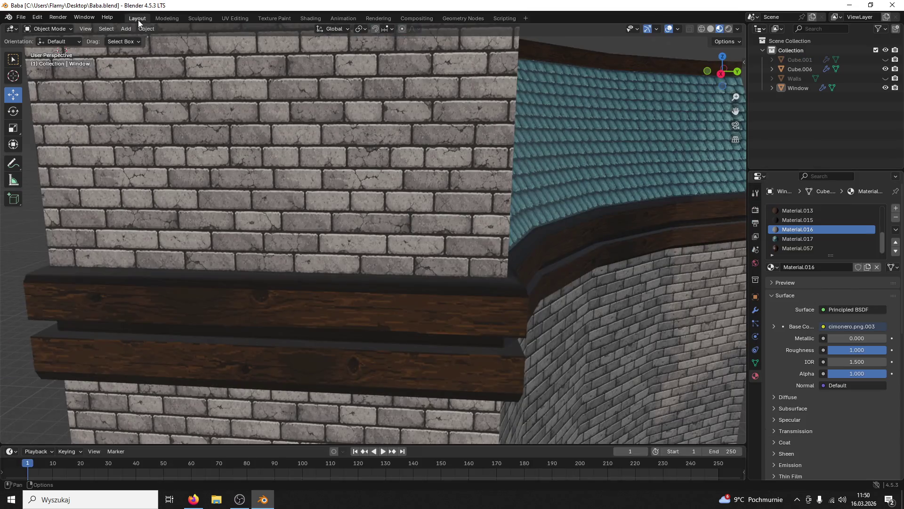
key(Home)
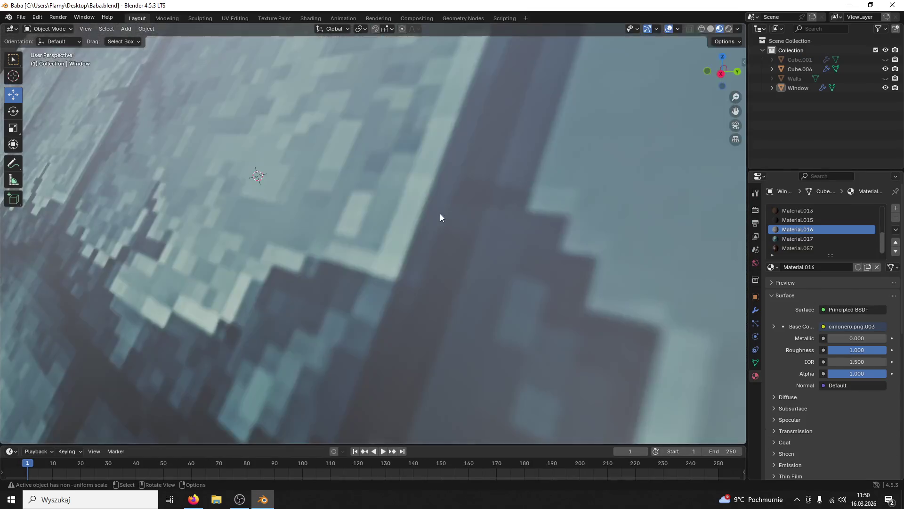
scroll(down, 3)
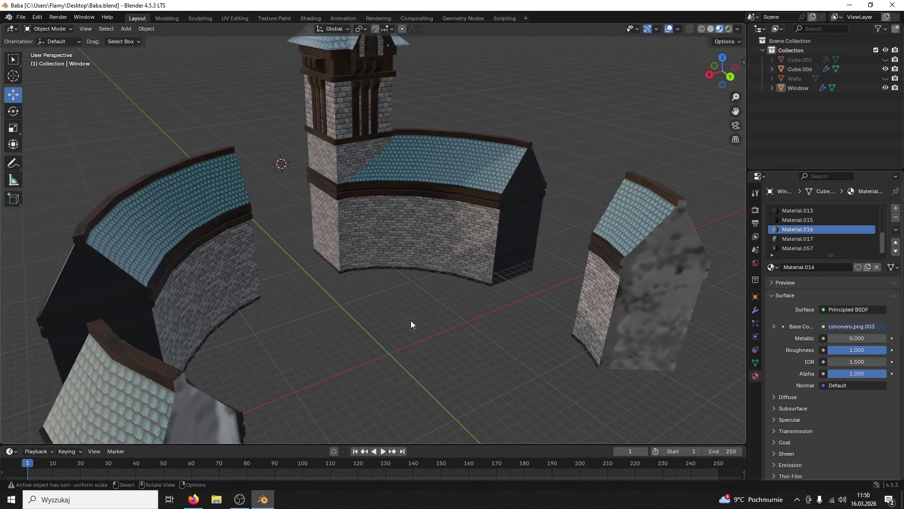
Step: Place the 3D cursor on the ground in front of the tower and add a cube there
click(13, 75)
right_click(389, 353)
click(430, 352)
click(389, 354)
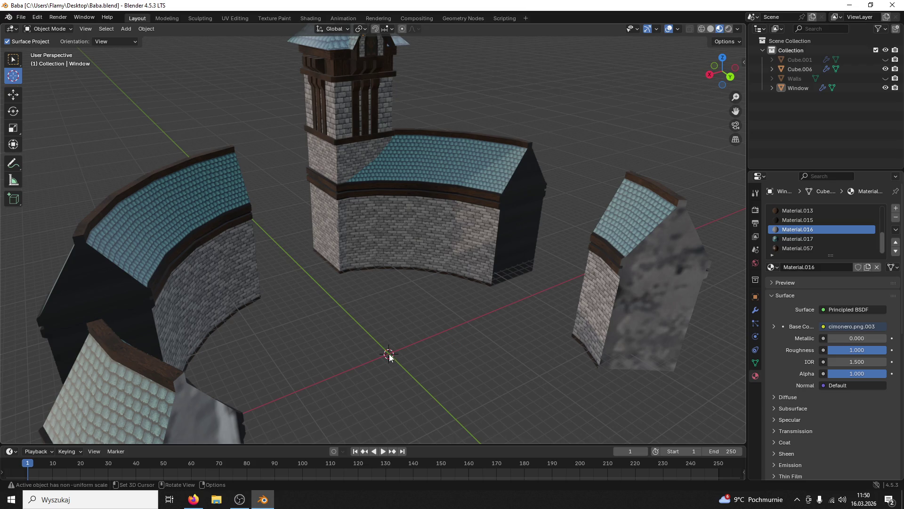
click(14, 94)
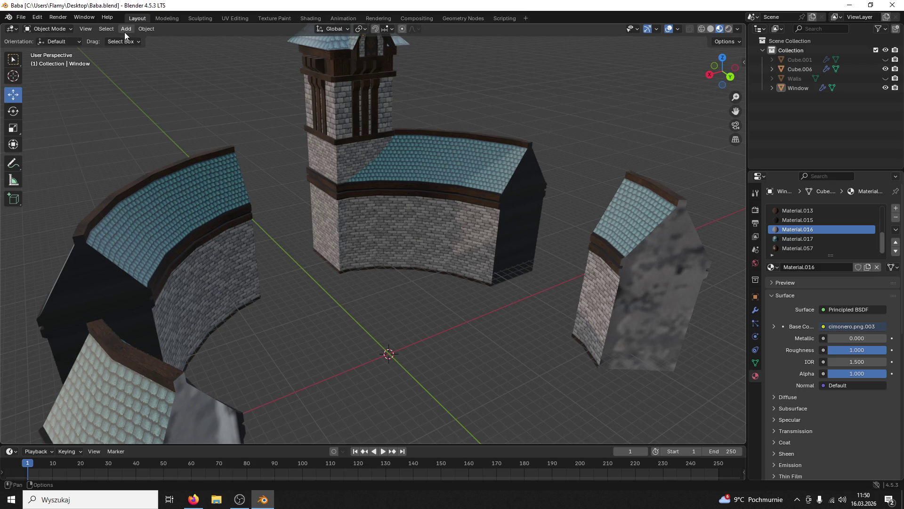
click(125, 29)
mouse_move(131, 38)
click(236, 50)
Step: Stretch the cube along Z into a tall pillar and shrink it to 0.379 scale
key(s)
key(z)
key(Return)
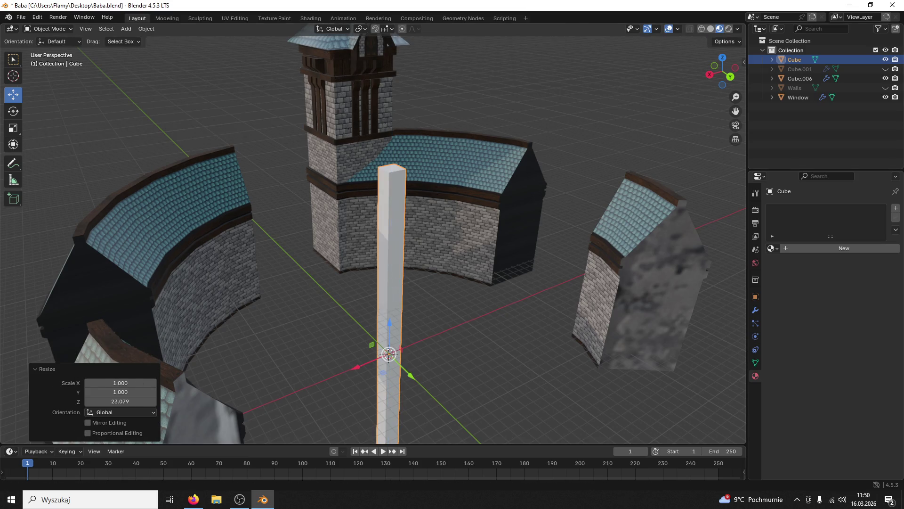
key(alt+Tab)
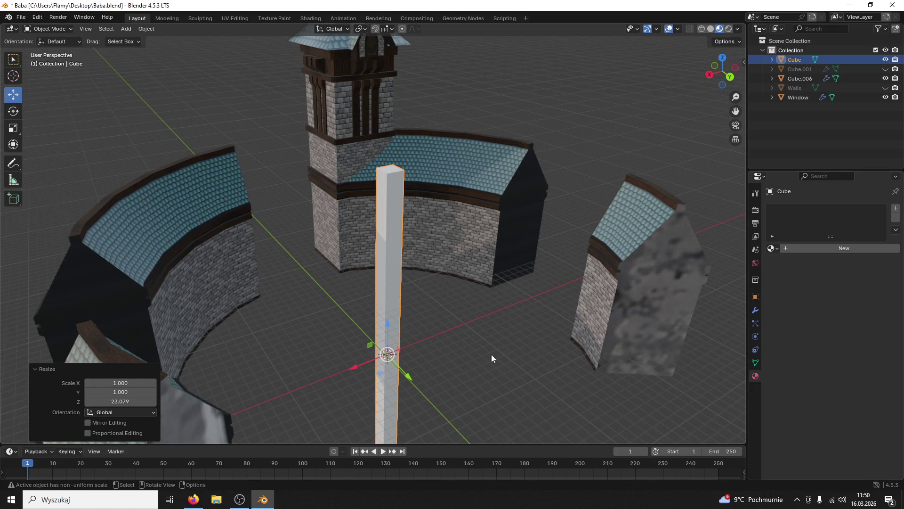
key(s)
click(415, 364)
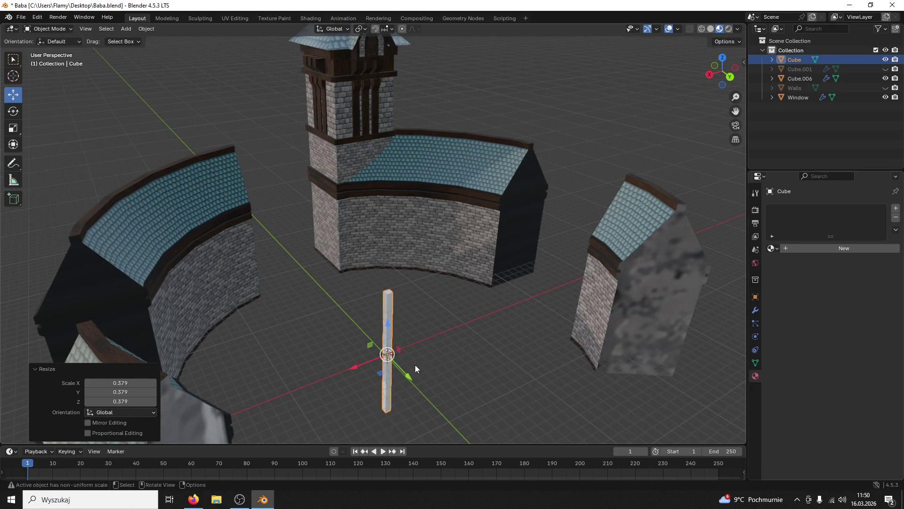
Step: Move the pillar along Y and X to the tower's wall corner
key(g)
key(y)
click(302, 291)
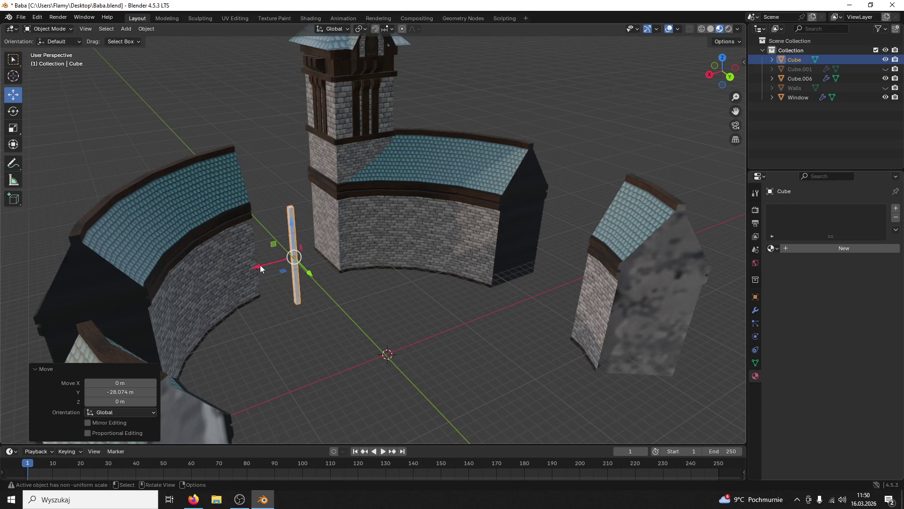
key(g)
key(x)
click(397, 267)
scroll(up, 3)
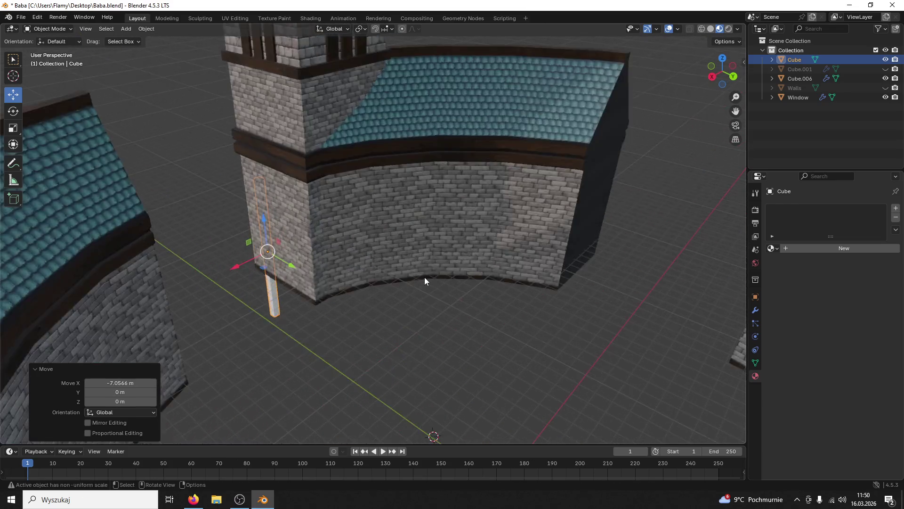
scroll(up, 3)
drag(262, 267, 270, 369)
click(285, 355)
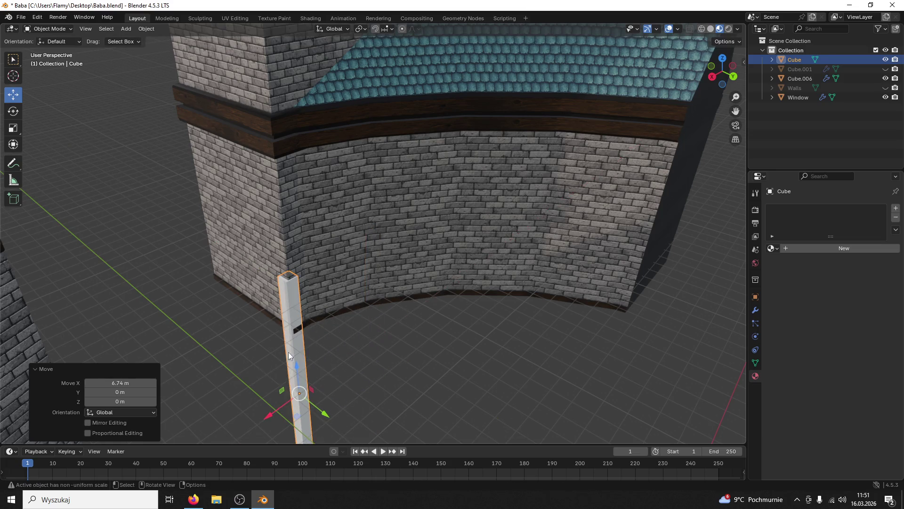
Step: Resize the pillar to 1.067, then 0.681, and nudge it along Y into the corner
scroll(up, 3)
scroll(up, 3)
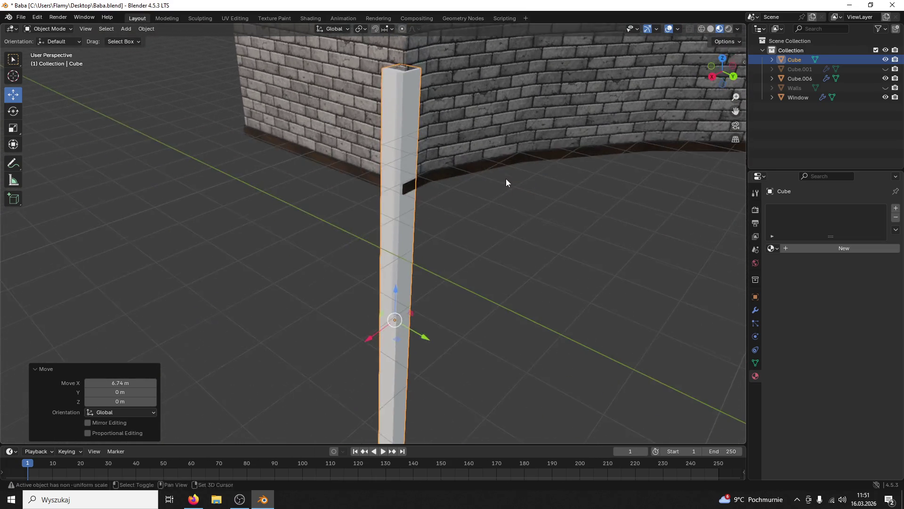
scroll(down, 3)
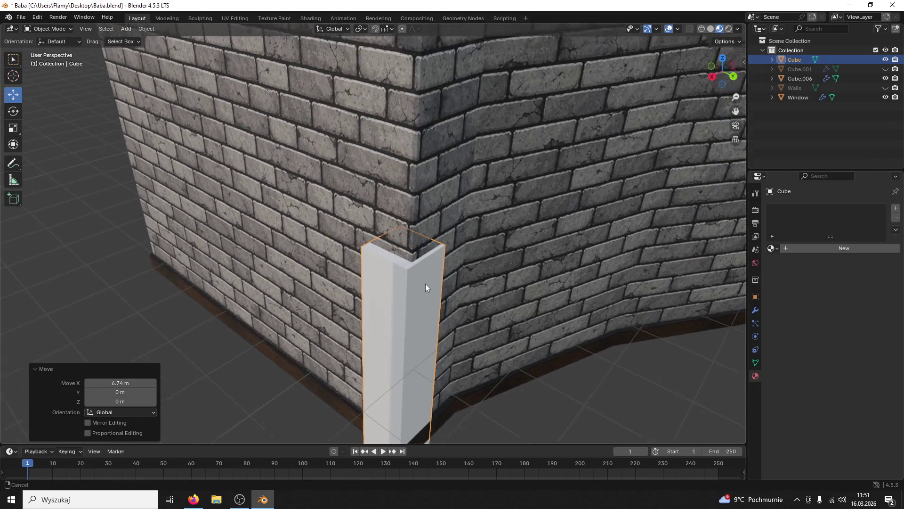
key(s)
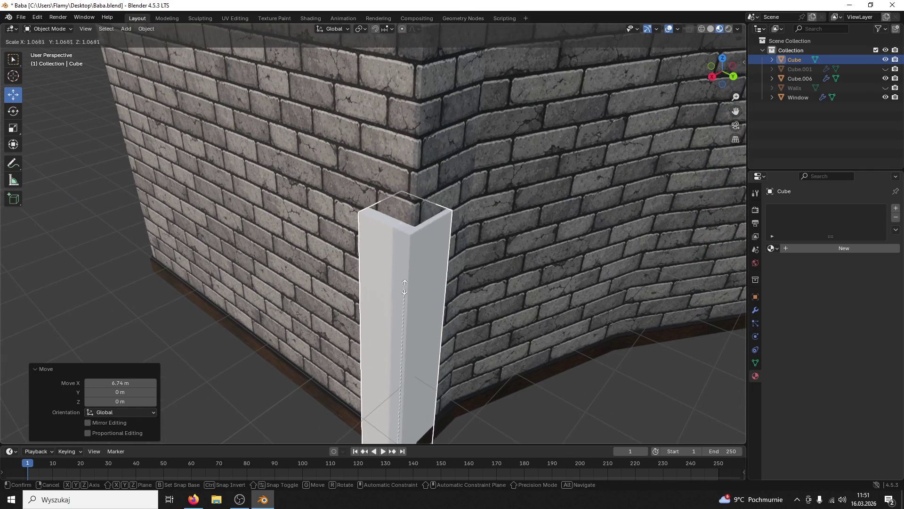
click(560, 358)
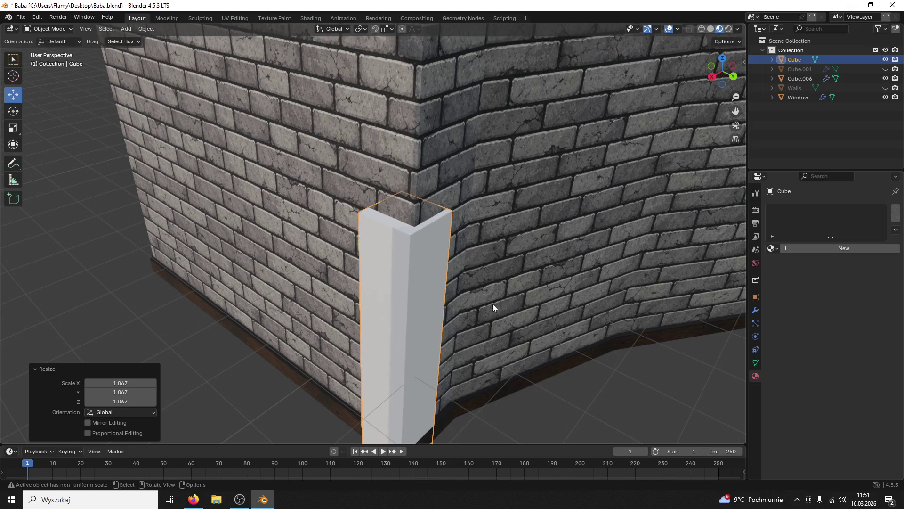
scroll(down, 3)
key(s)
click(428, 338)
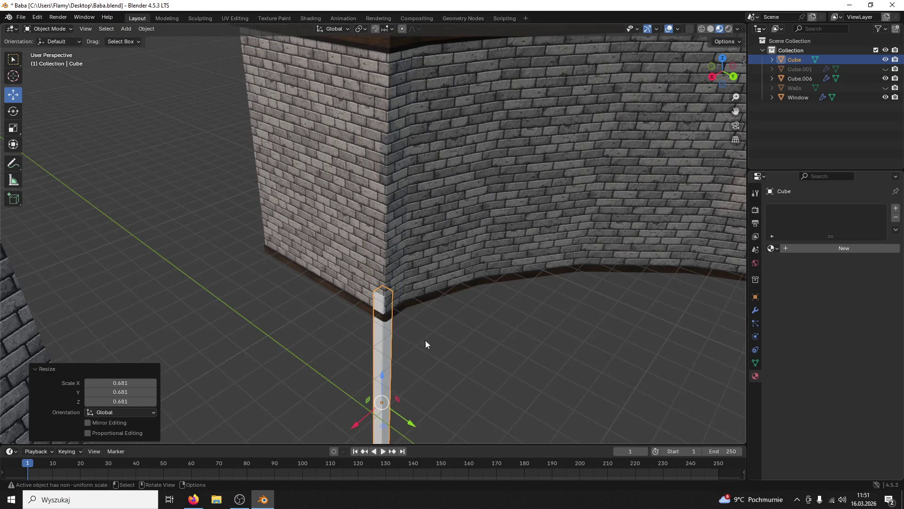
drag(410, 411, 412, 405)
Step: Shift the pillar along X so it sits flush against the wall corner
scroll(up, 3)
scroll(up, 3)
scroll(up, 3)
scroll(up, 3)
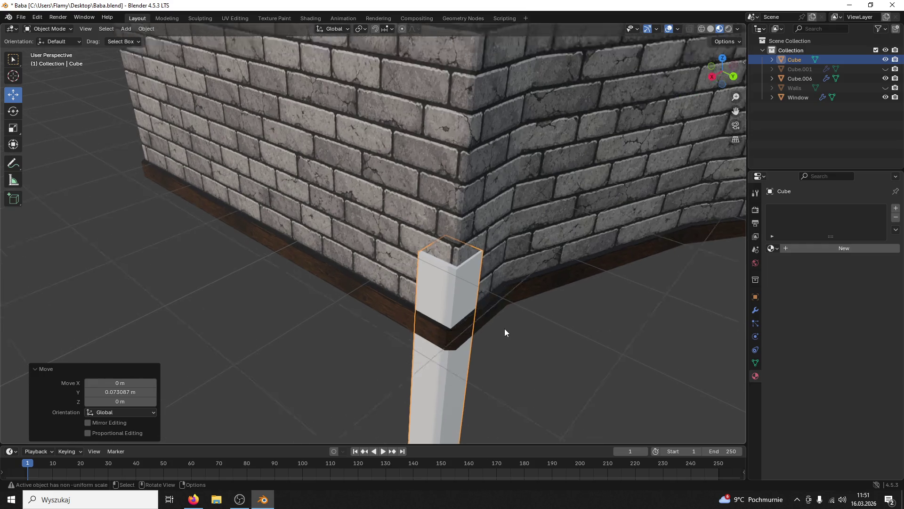
scroll(down, 3)
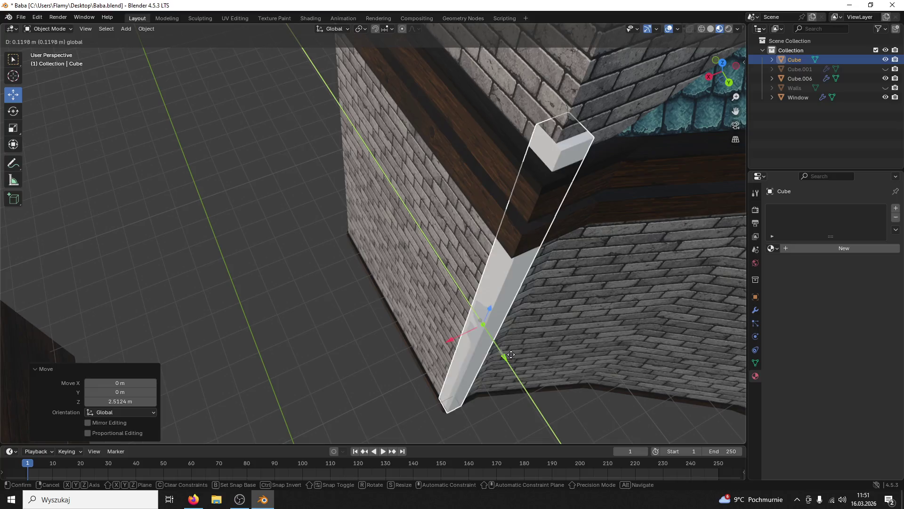
key(g)
key(x)
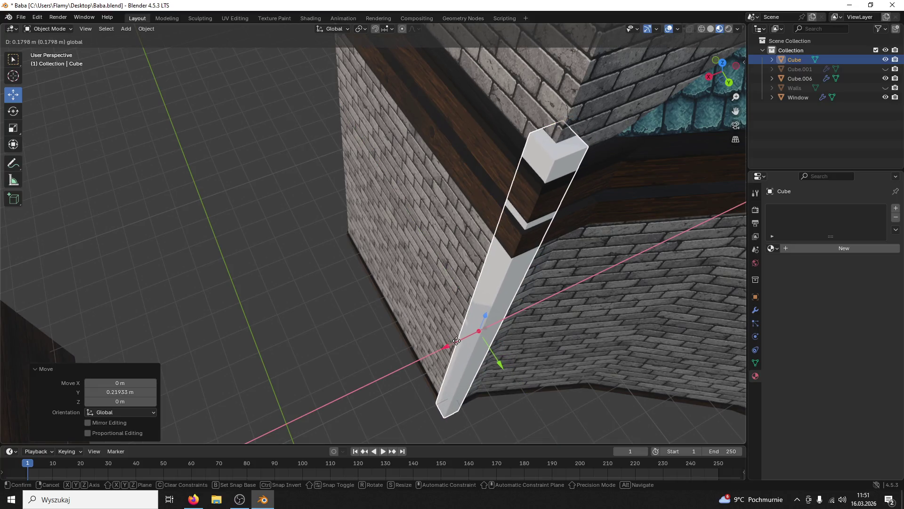
click(456, 341)
scroll(down, 3)
scroll(up, 3)
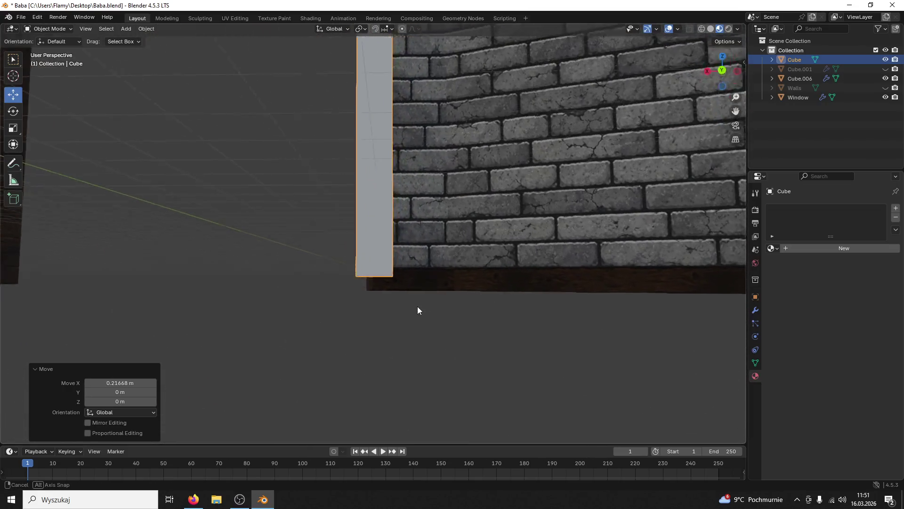
Step: Lengthen the pillar vertically to 1.515 and raise it along Z
key(s)
key(z)
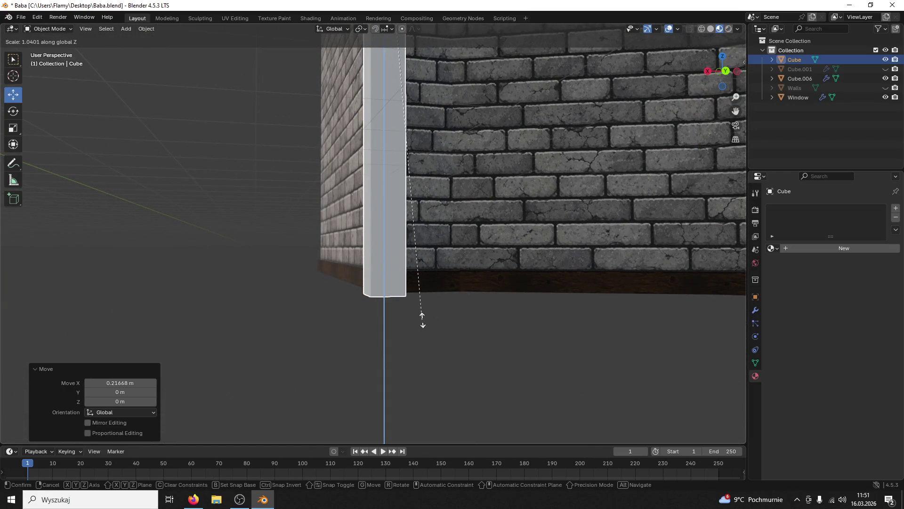
click(434, 94)
scroll(down, 3)
drag(440, 158, 461, 219)
drag(397, 239, 399, 210)
Step: Slightly reduce the pillar's height, raise it again, and save Baba.blend
key(s)
key(z)
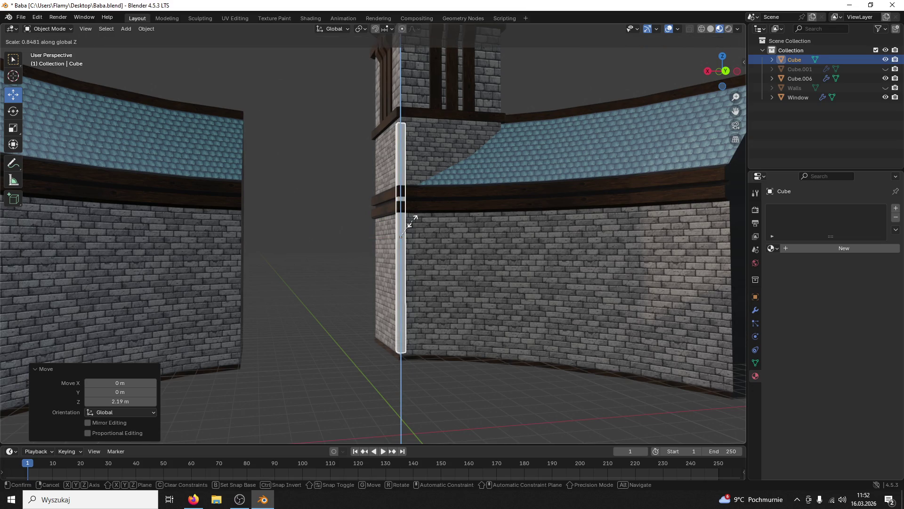
click(408, 217)
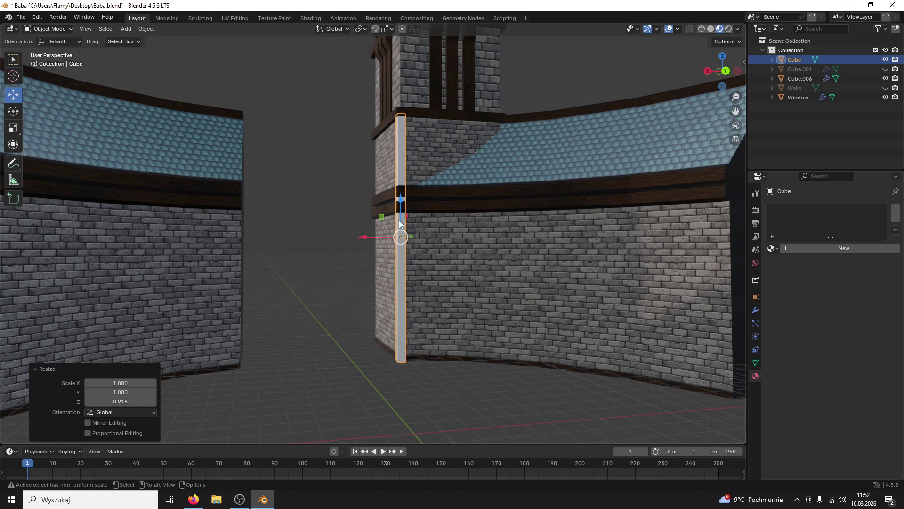
drag(401, 200, 411, 202)
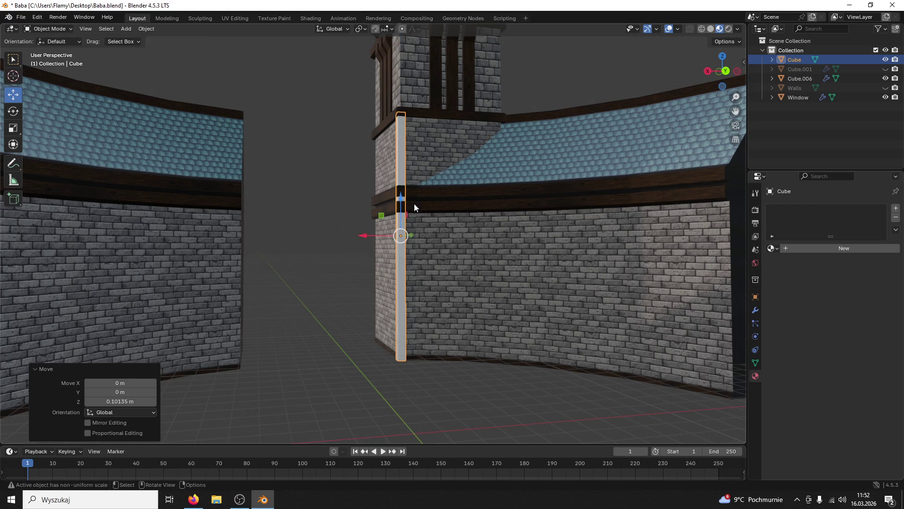
drag(471, 185, 575, 245)
scroll(down, 3)
key(ctrl+s)
scroll(up, 3)
click(756, 297)
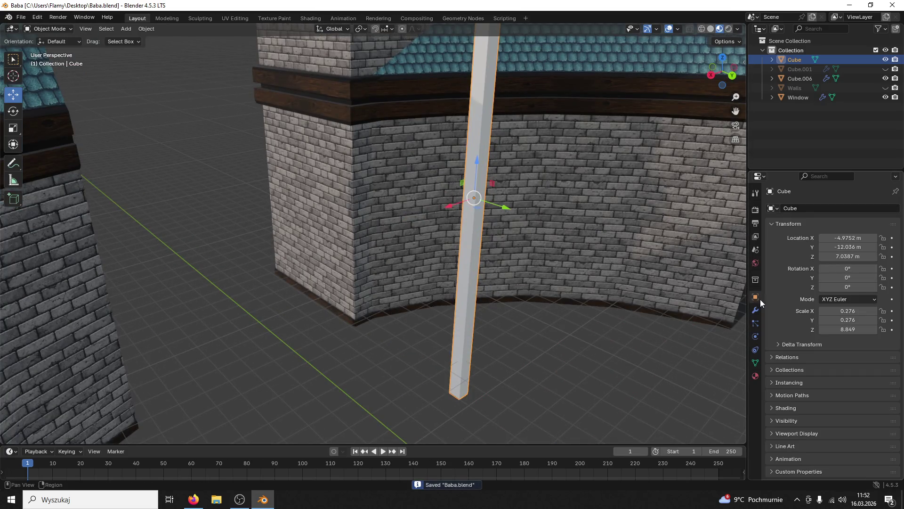
Step: In Edit Mode with edge select, mark the pillar's long corner edge as a seam
click(112, 27)
drag(434, 108, 355, 154)
click(47, 29)
click(48, 48)
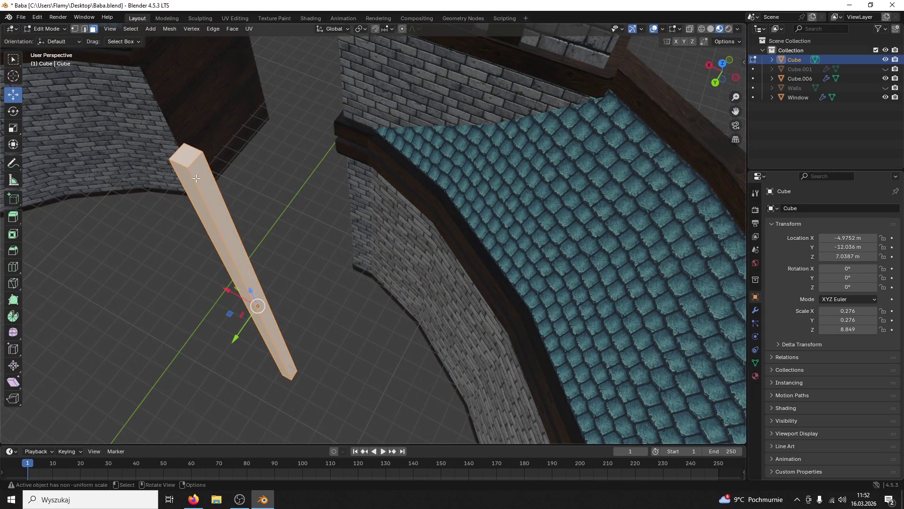
key(2)
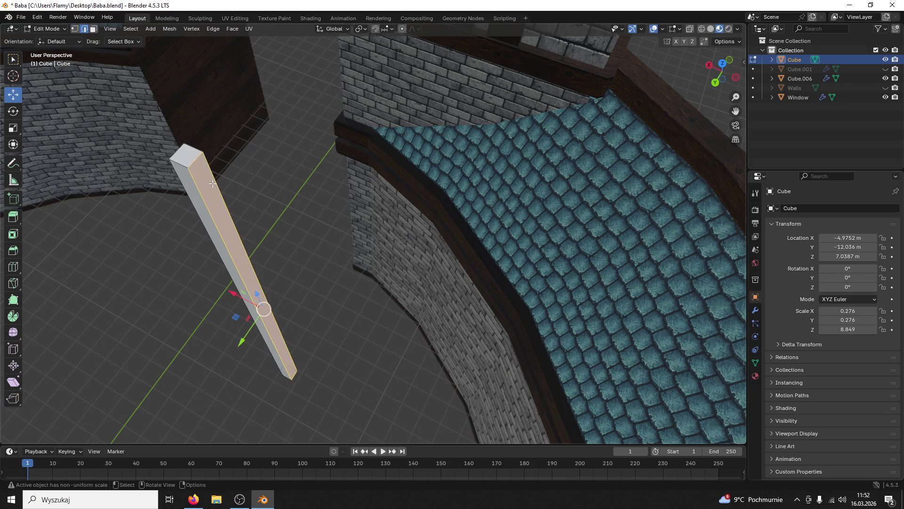
key(ctrl+e)
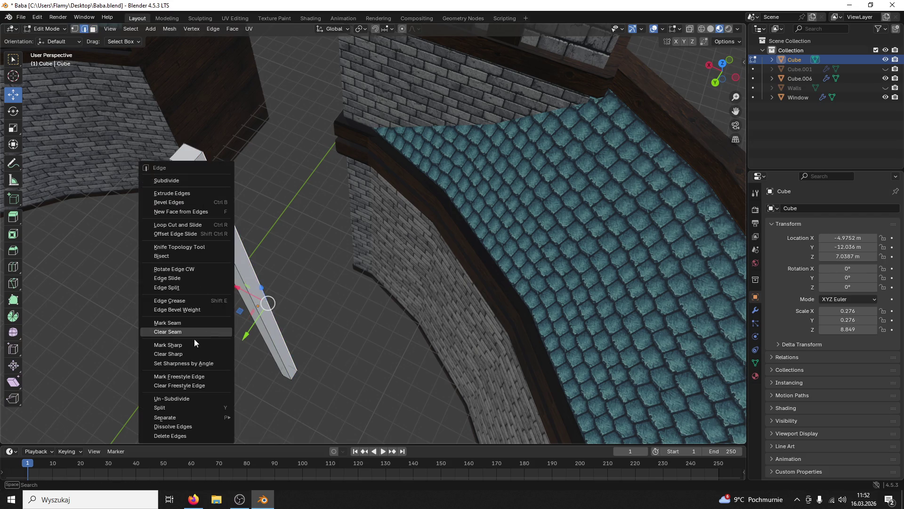
click(180, 324)
Step: Mark seams around the pillar's top edge loop
click(195, 154)
key(ctrl+e)
click(194, 154)
click(178, 163)
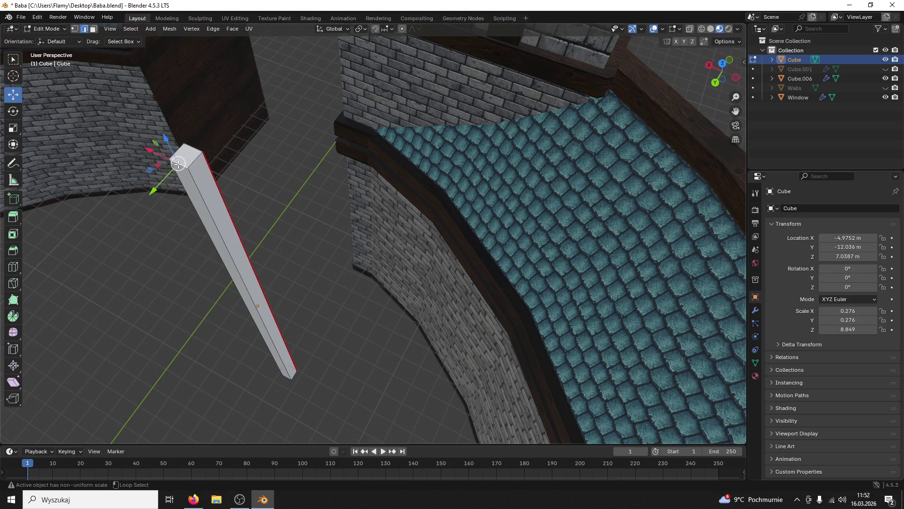
key(ctrl+e)
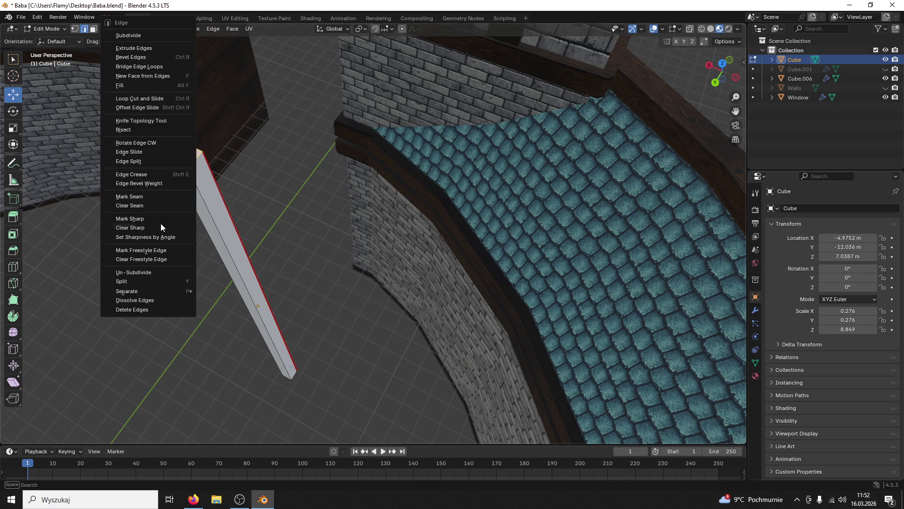
click(147, 200)
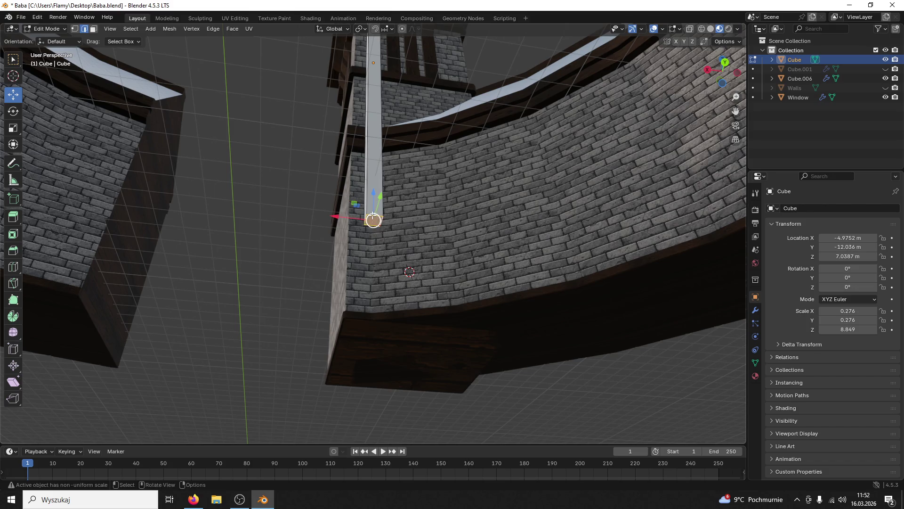
key(ctrl+e)
click(332, 216)
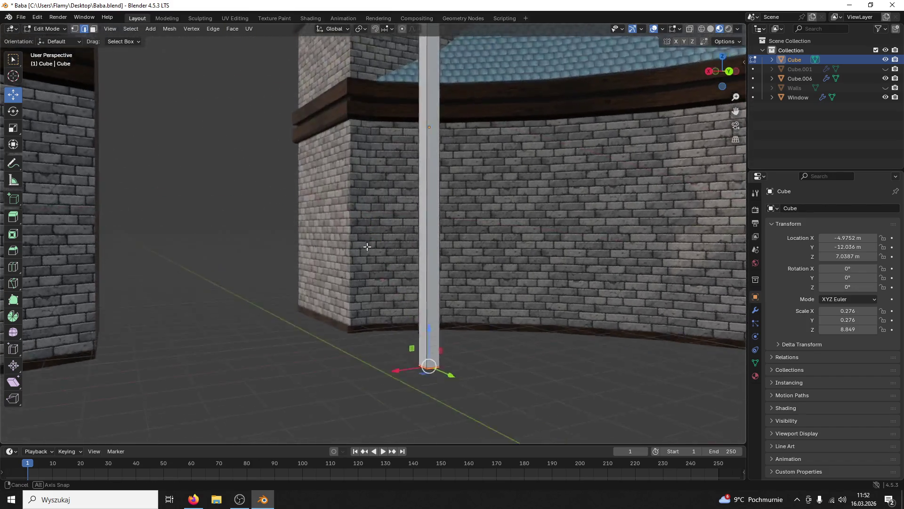
Step: Switch to face select, then return the pillar to Object Mode
click(93, 29)
scroll(down, 3)
scroll(down, 3)
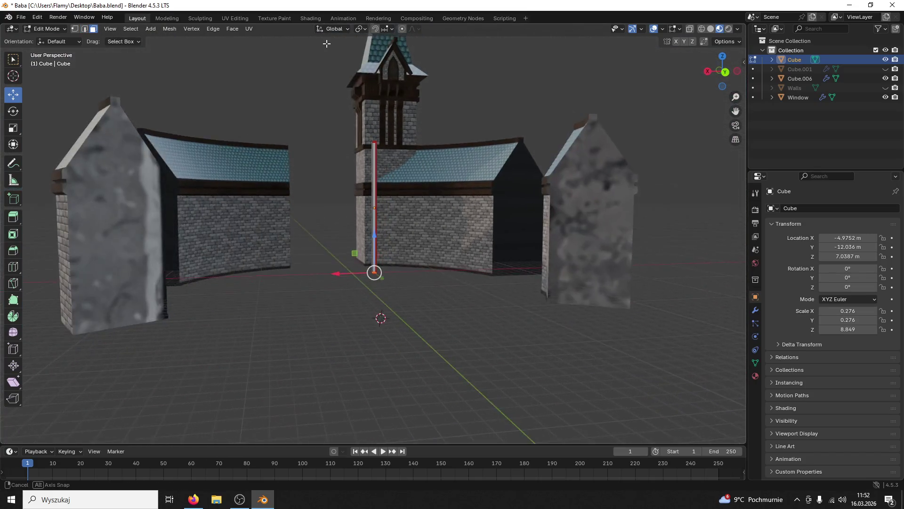
click(55, 29)
click(47, 38)
scroll(up, 3)
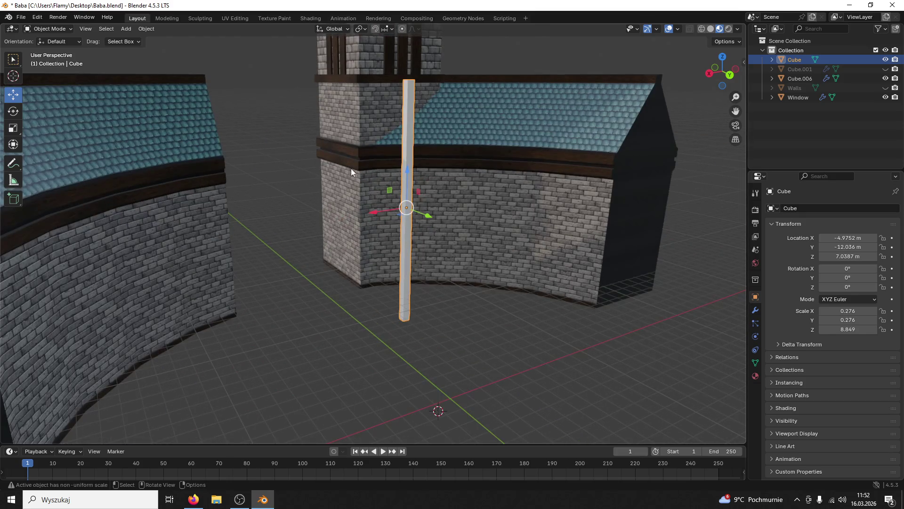
Step: Slide the pillar along Y and stretch it taller on Z
drag(429, 216, 378, 198)
scroll(up, 3)
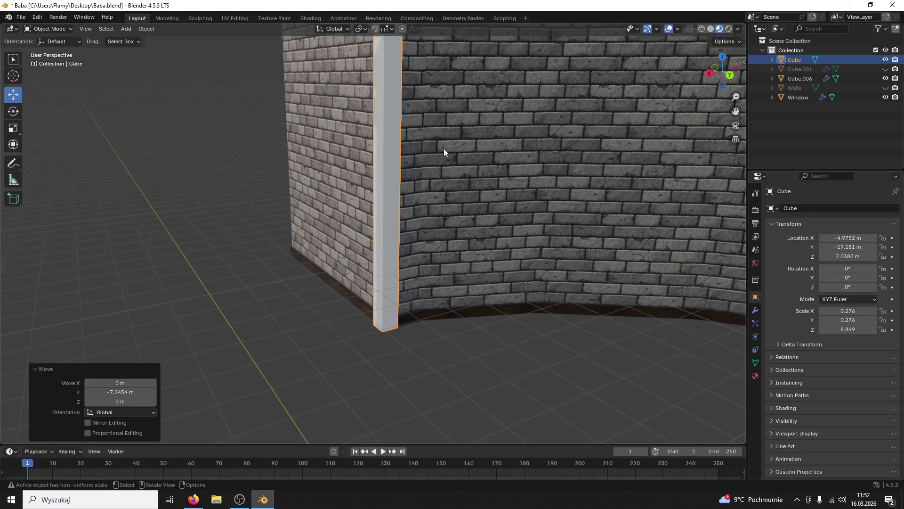
scroll(down, 3)
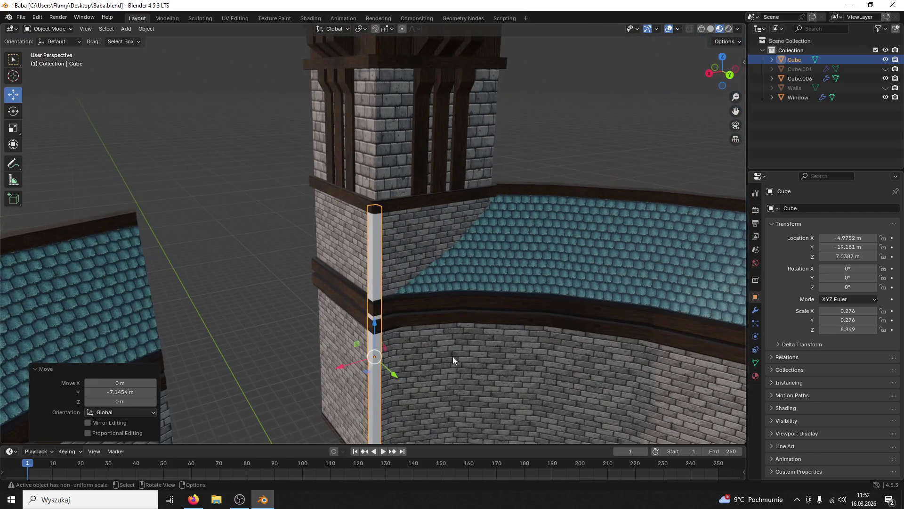
scroll(down, 3)
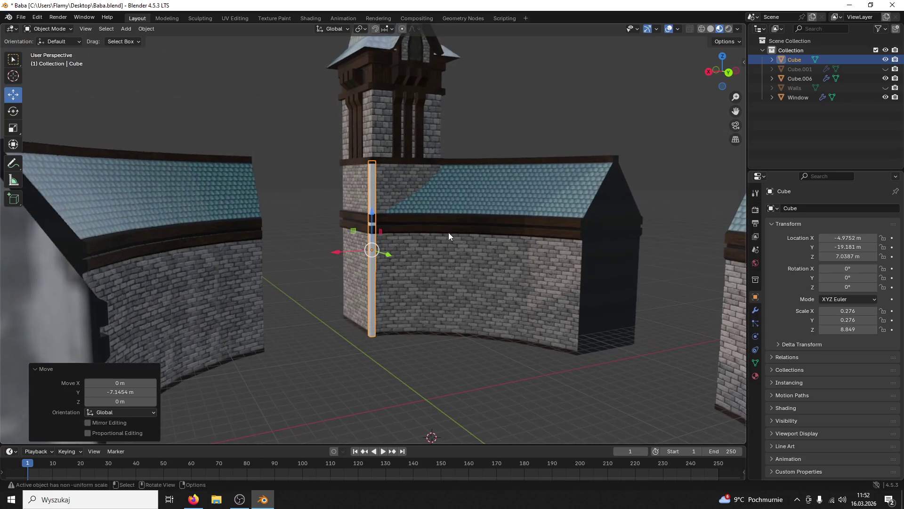
key(s)
key(z)
click(432, 167)
Step: Raise the pillar and stretch it further on Z to its final 12.359 height
drag(364, 230, 361, 182)
key(s)
key(z)
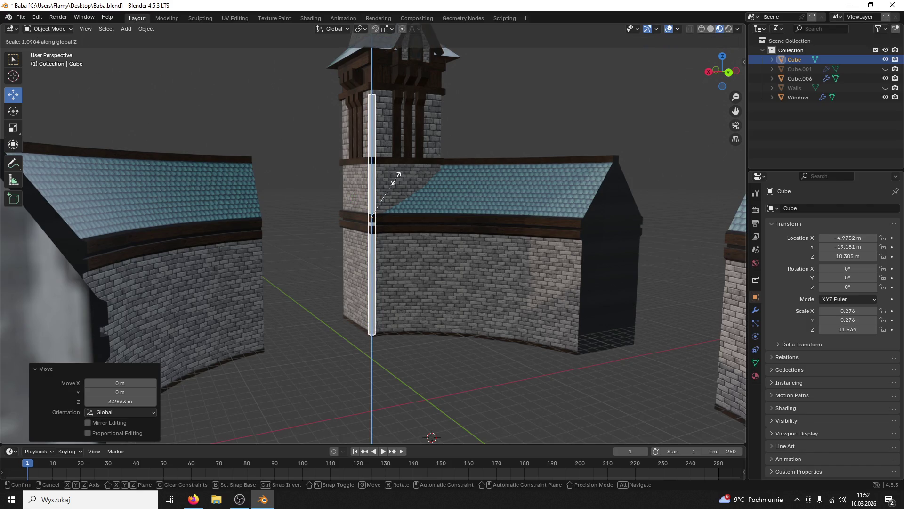
click(369, 180)
key(s)
key(z)
click(381, 184)
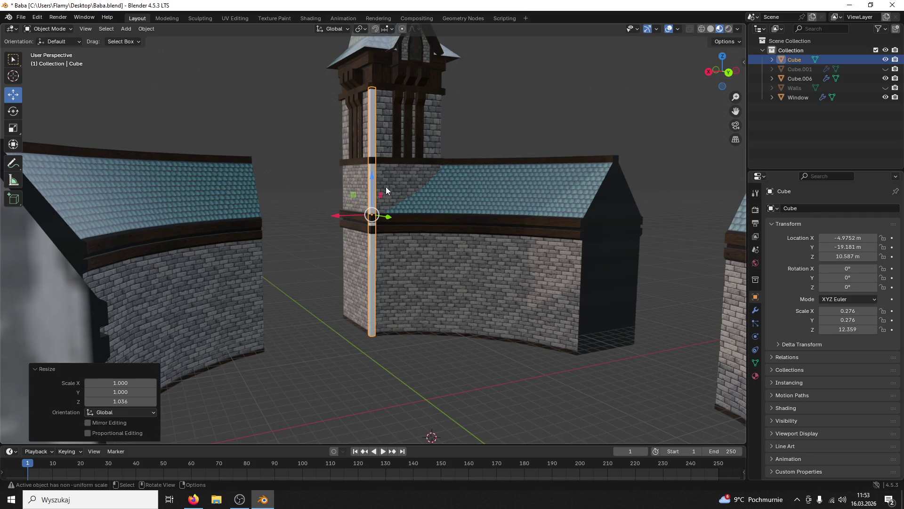
Step: Reselect the pillar after accidentally selecting the walls object Cube.006
scroll(down, 3)
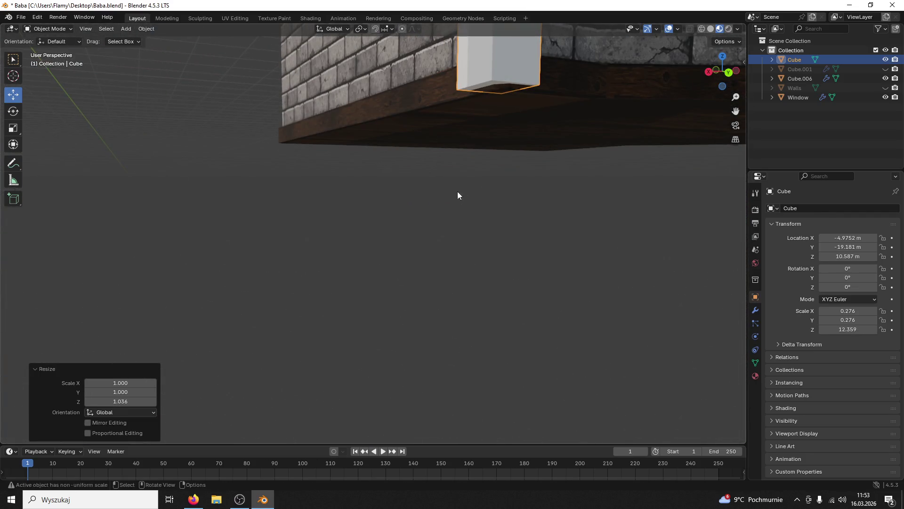
scroll(up, 3)
drag(520, 123, 548, 231)
click(467, 219)
key(ctrl+z)
scroll(down, 3)
click(38, 32)
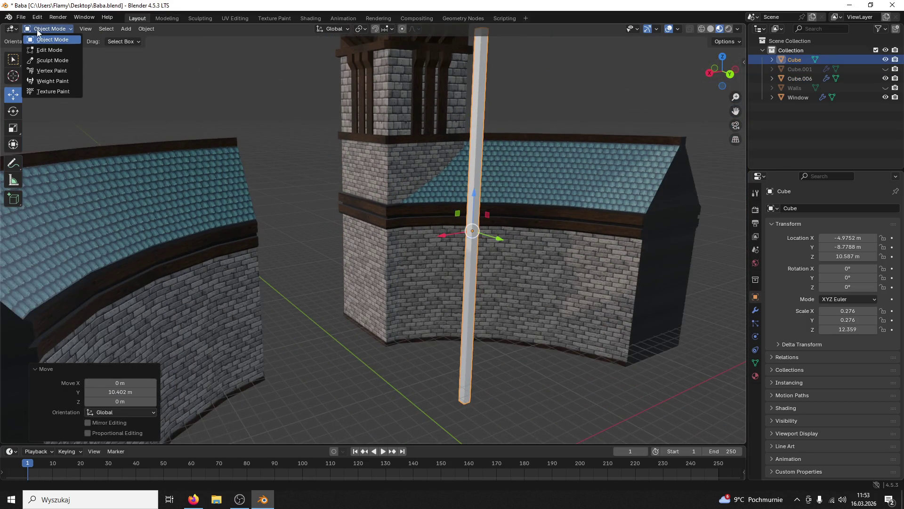
Step: Join the walls object Cube.006 and the pillar into one mesh with Ctrl+J
click(46, 49)
click(756, 376)
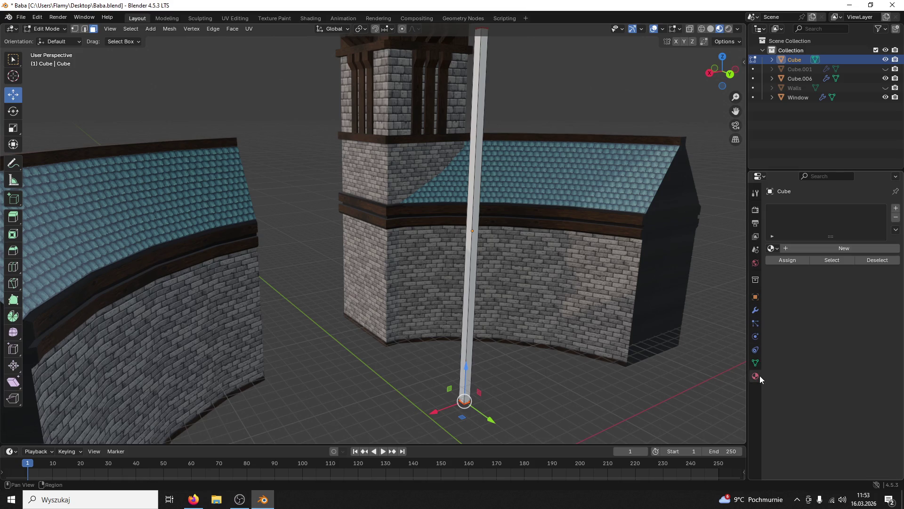
click(45, 29)
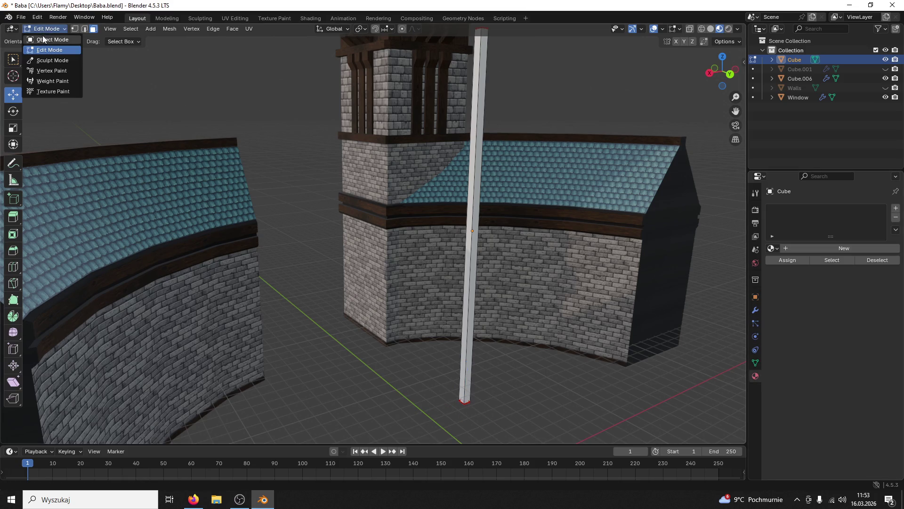
click(46, 40)
click(512, 274)
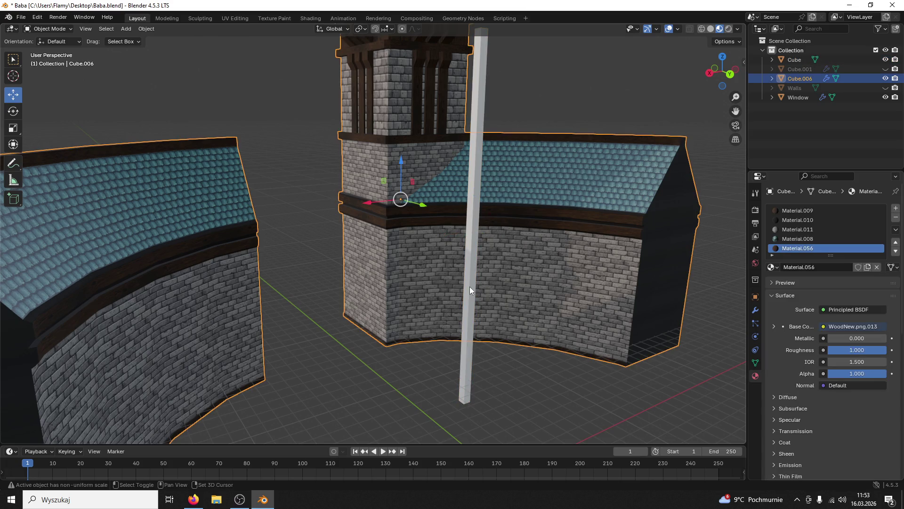
click(470, 287)
key(ctrl+j)
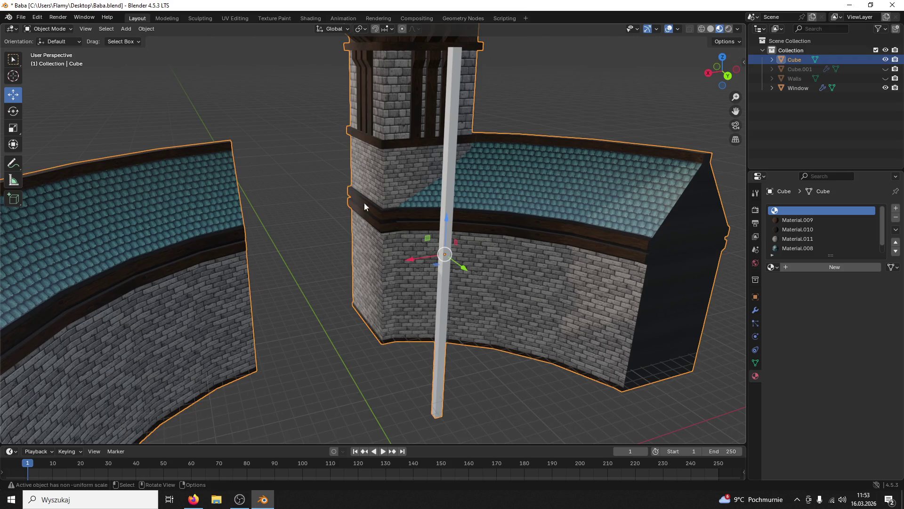
Step: In Edit Mode, select the pillar's linked geometry and assign the wood Material.009
click(44, 29)
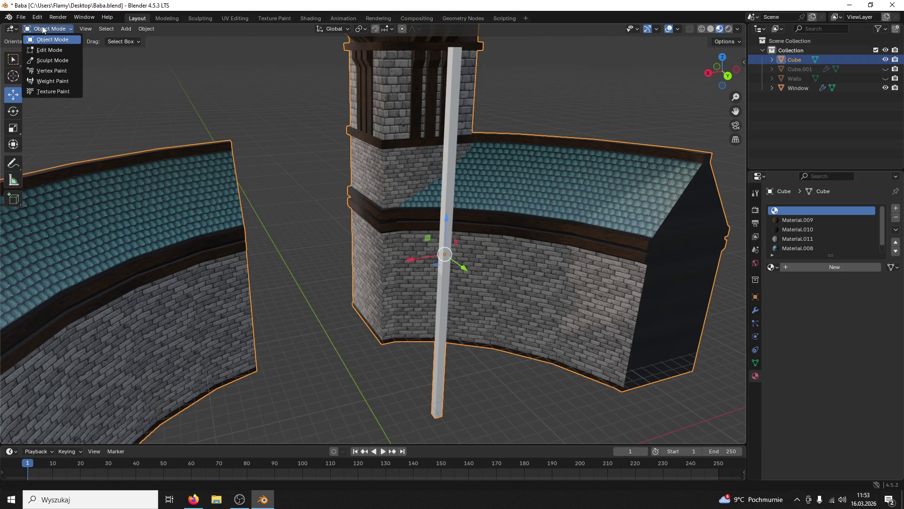
click(47, 50)
scroll(down, 3)
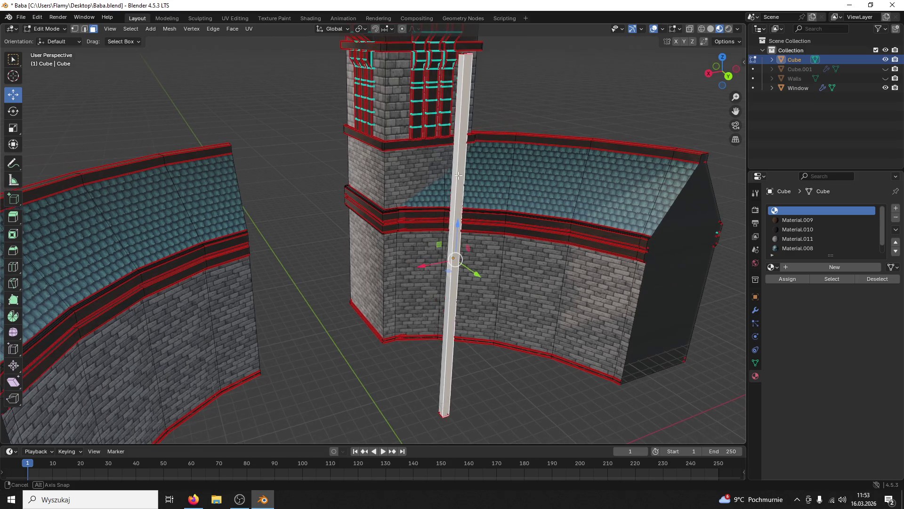
key(l)
key(ctrl+z)
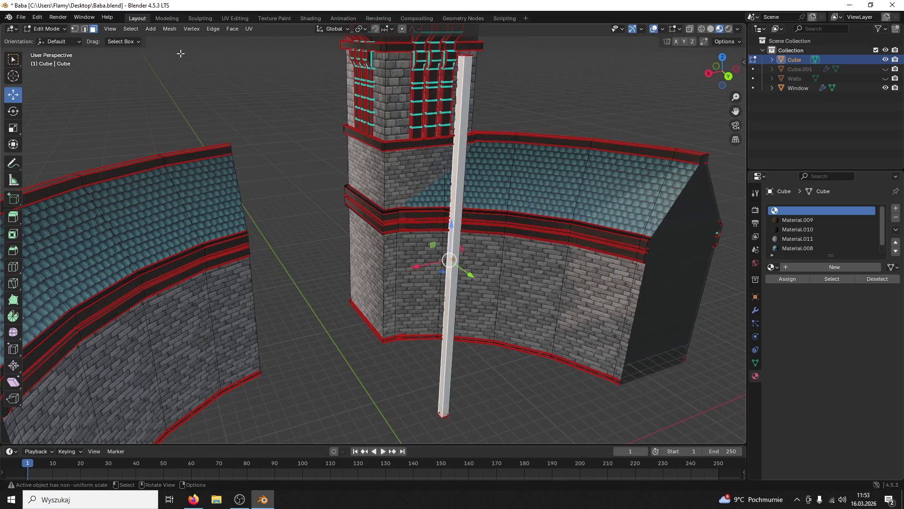
key(l)
click(798, 220)
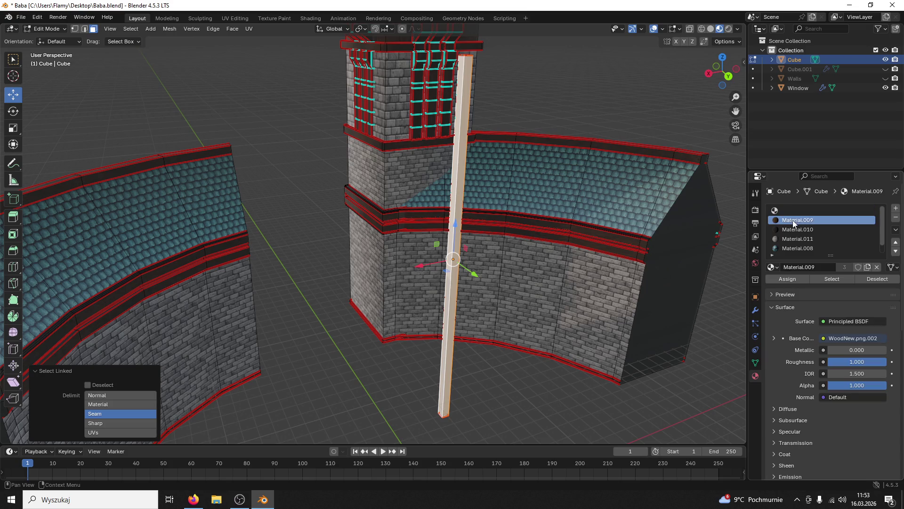
click(793, 279)
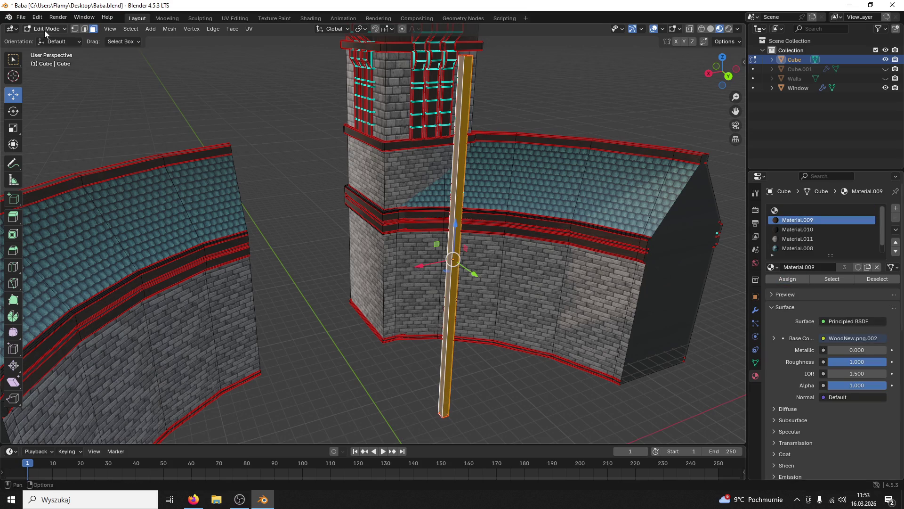
click(47, 29)
click(233, 18)
Step: Rotate the pillar's UV island 90°, shrink it and move it onto the wood texture
scroll(up, 3)
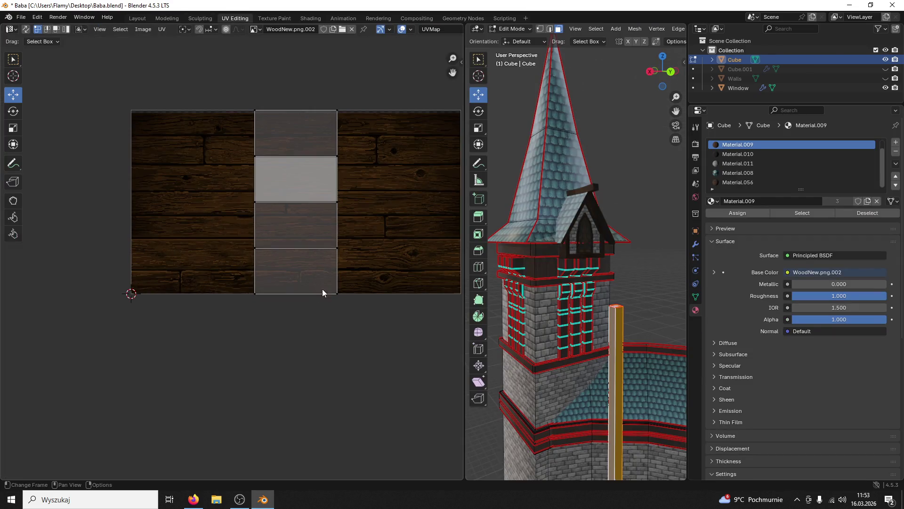
text(r90)
key(Return)
key(s)
click(312, 233)
key(g)
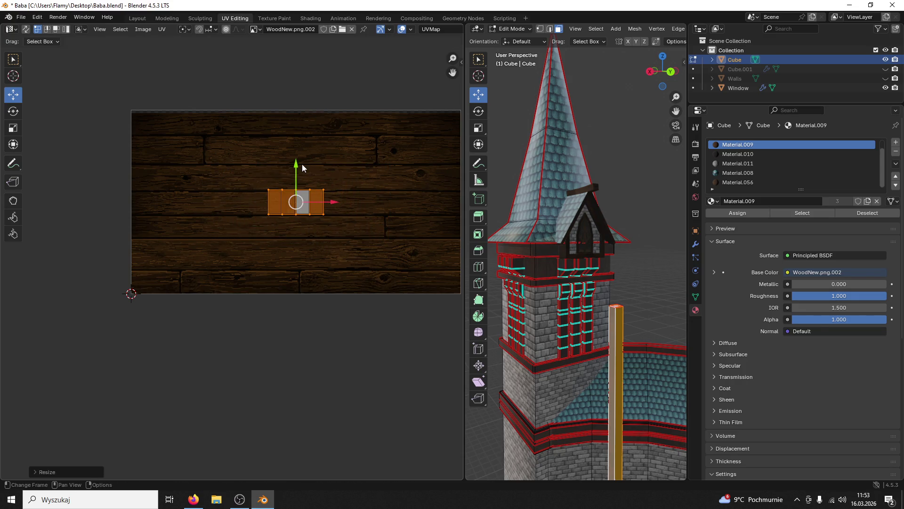
click(287, 137)
Step: Stretch the pillar's UV island horizontally along X
key(s)
key(x)
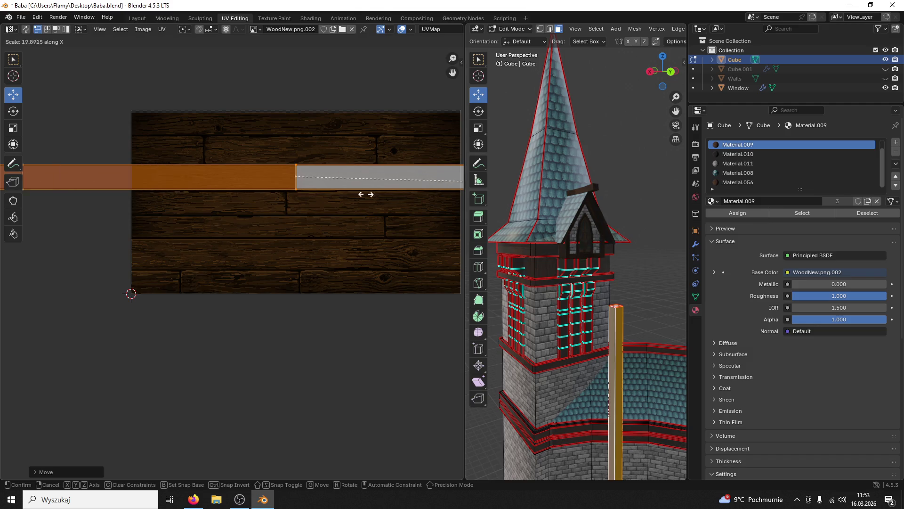
click(401, 173)
scroll(up, 3)
Step: Reselect the pillar face and widen its UV strip along X to span the plank texture
click(570, 231)
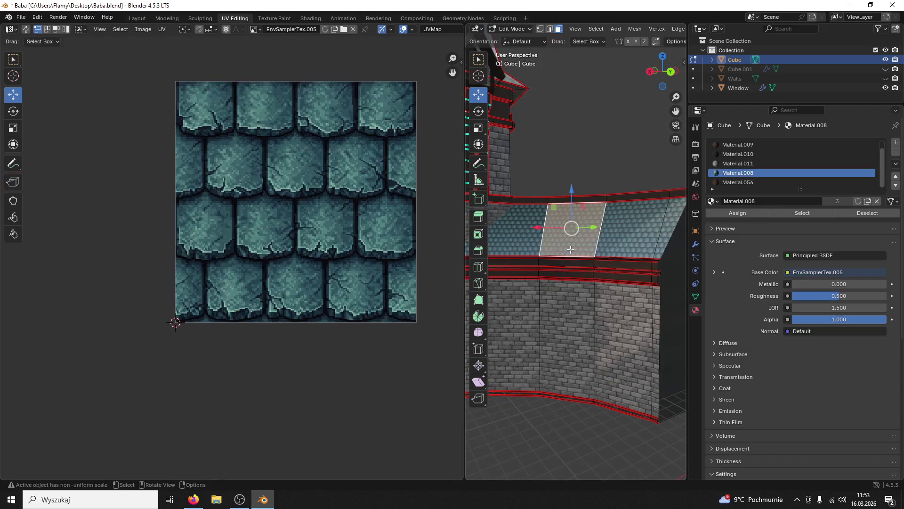
scroll(up, 3)
scroll(up, 3)
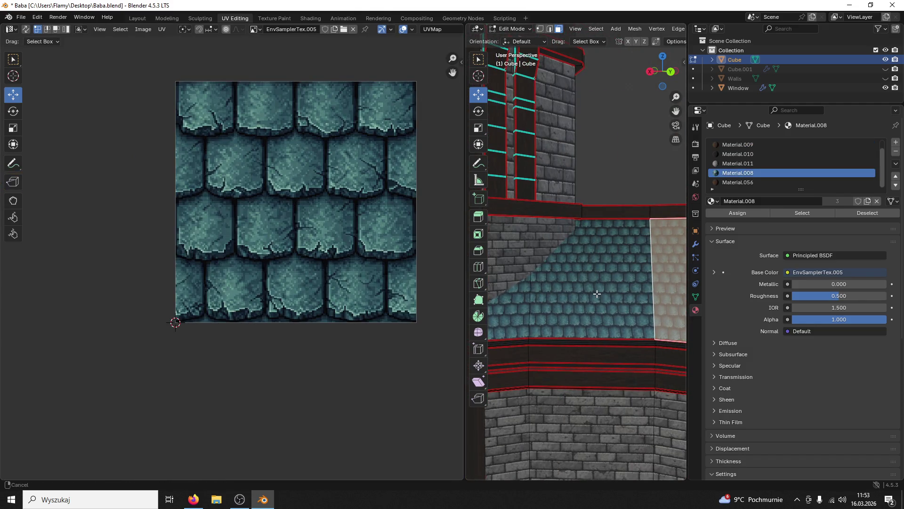
scroll(up, 3)
click(613, 295)
scroll(down, 3)
key(s)
key(x)
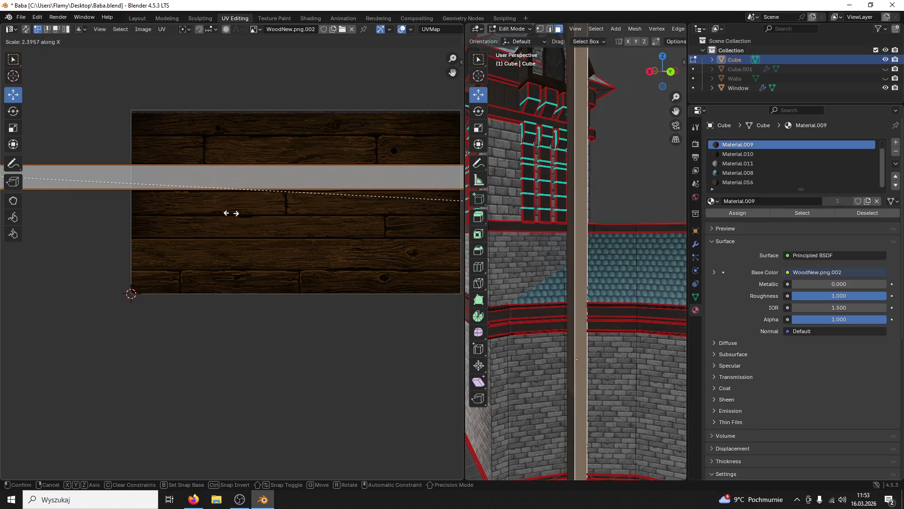
click(144, 172)
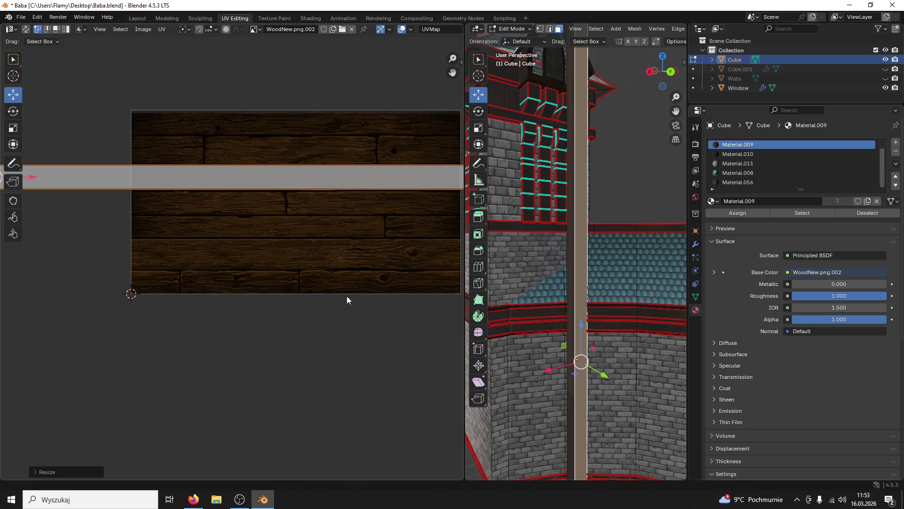
Step: Widen the 3D viewport by dragging the area border
scroll(up, 3)
scroll(down, 3)
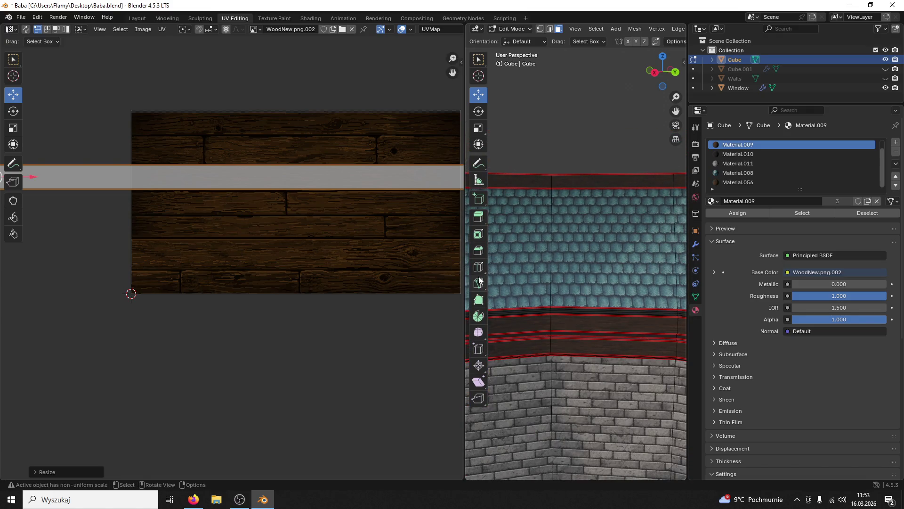
drag(465, 280, 162, 283)
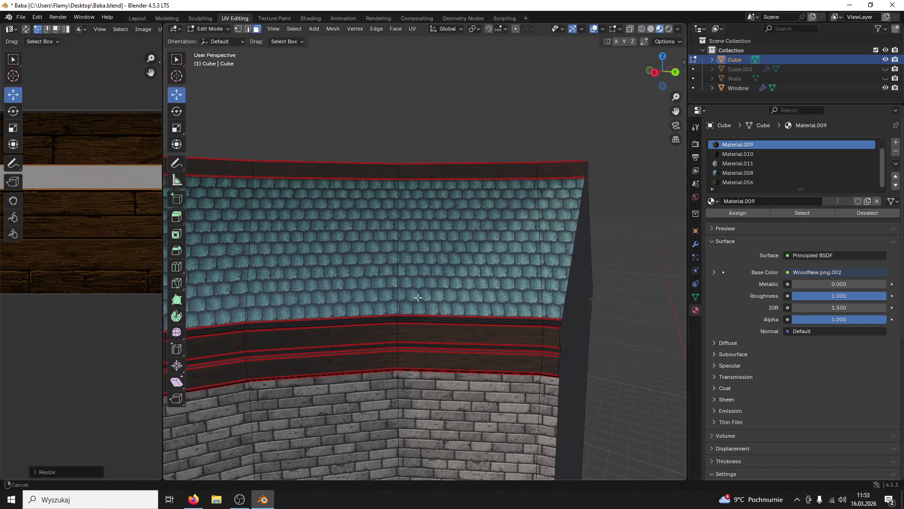
Step: Select the whole linked pillar and shorten its UV strip along X
scroll(down, 3)
scroll(down, 3)
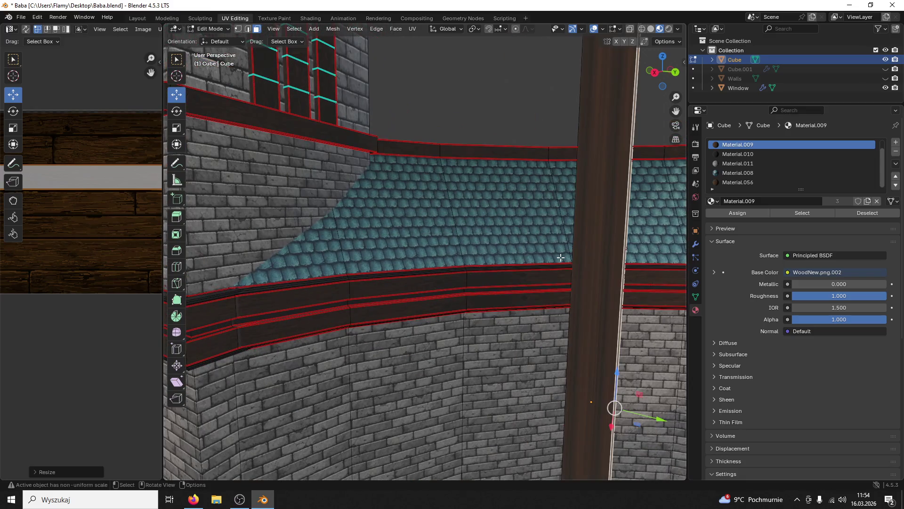
scroll(down, 3)
key(ctrl+l)
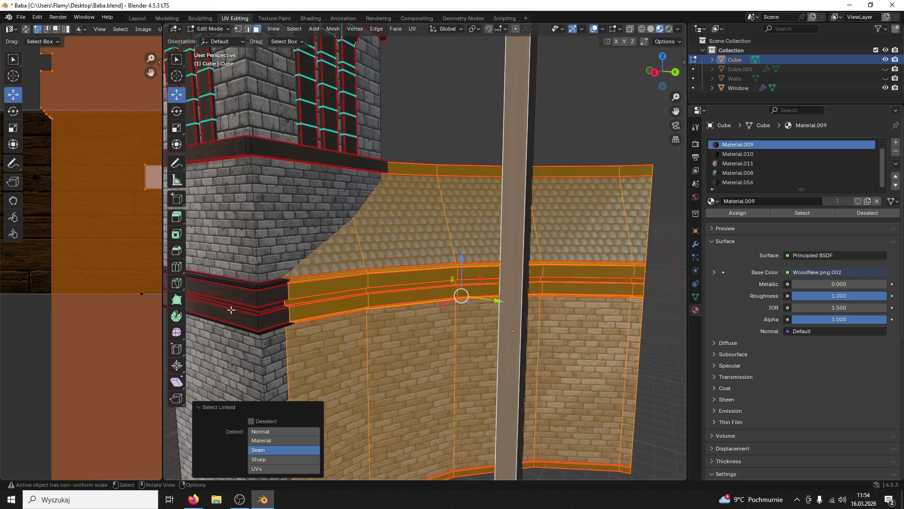
scroll(down, 3)
click(513, 265)
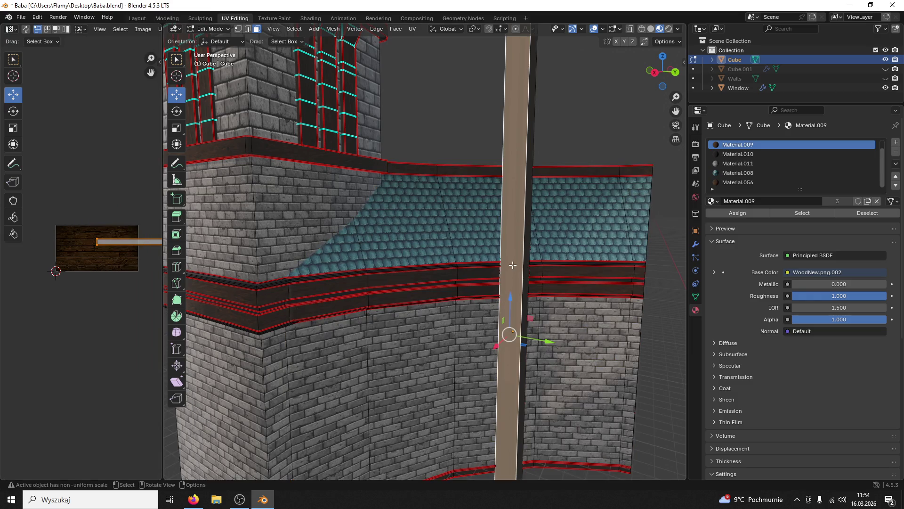
key(ctrl+l)
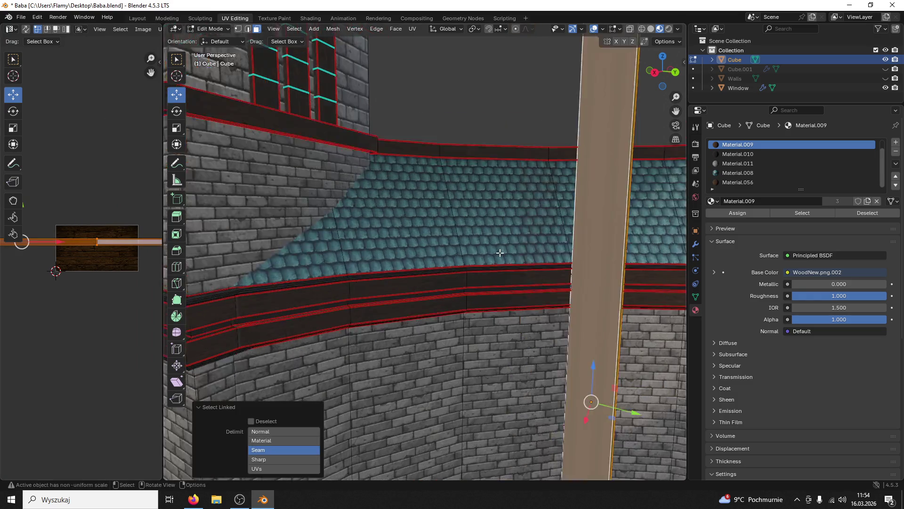
key(s)
key(x)
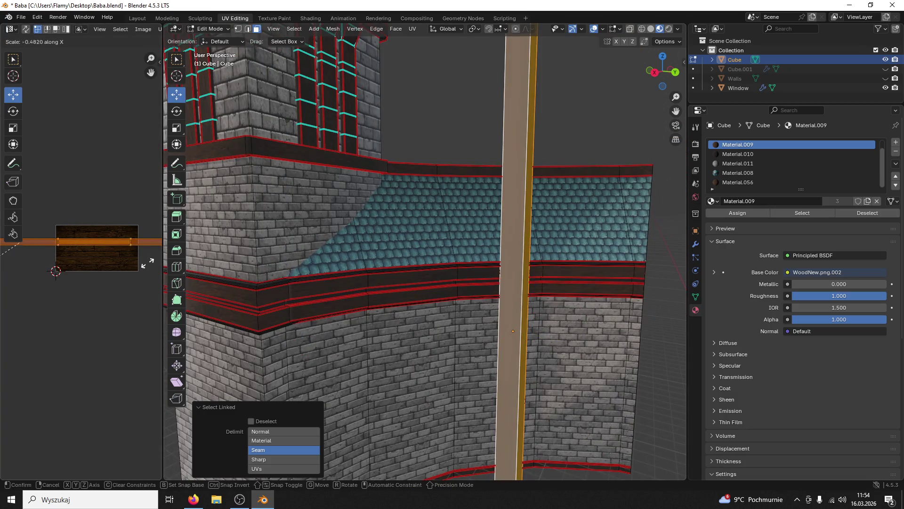
click(34, 261)
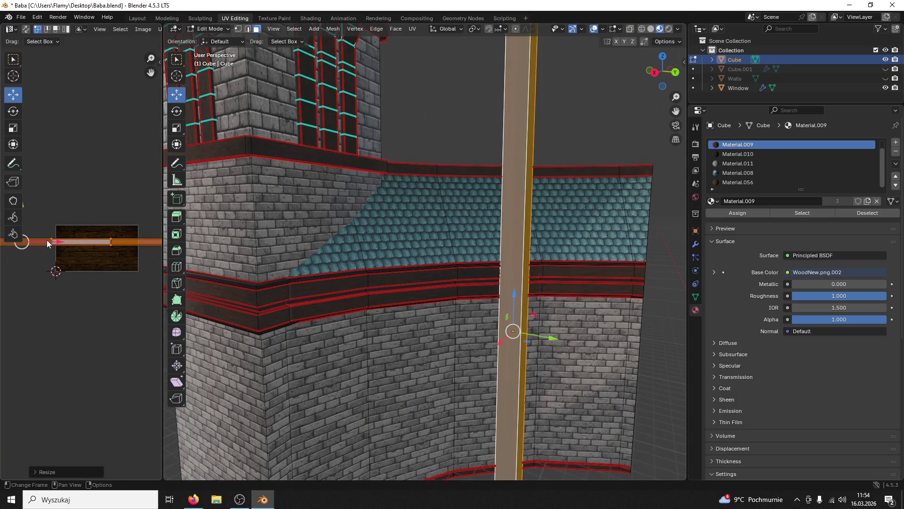
Step: Move the pillar's UV strip onto the texture and shrink it further along X
key(g)
click(126, 247)
key(s)
key(x)
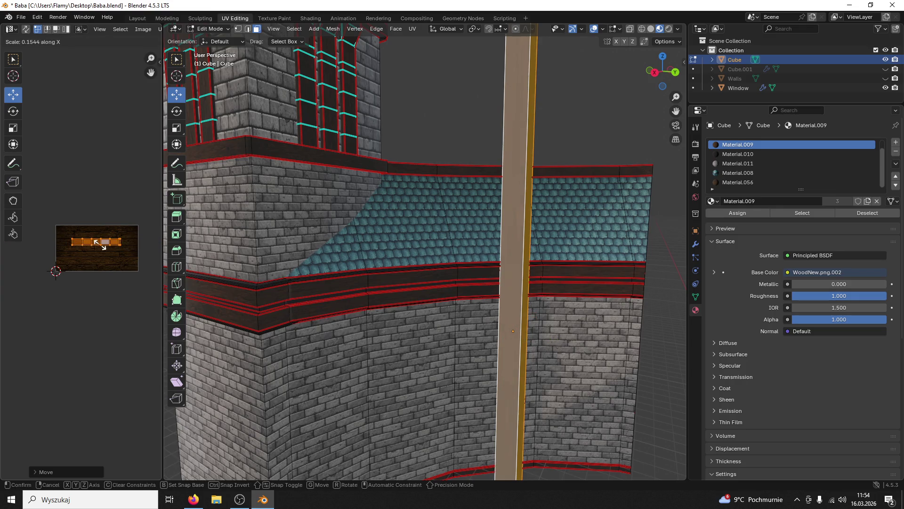
click(109, 247)
Step: Select the linked wooden beam and enlarge its UV strip
click(450, 250)
scroll(up, 3)
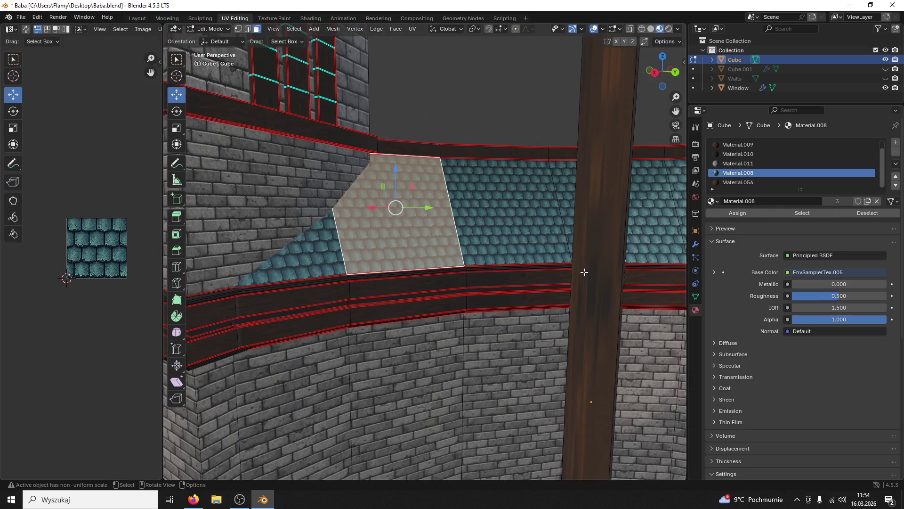
click(583, 272)
key(l)
key(s)
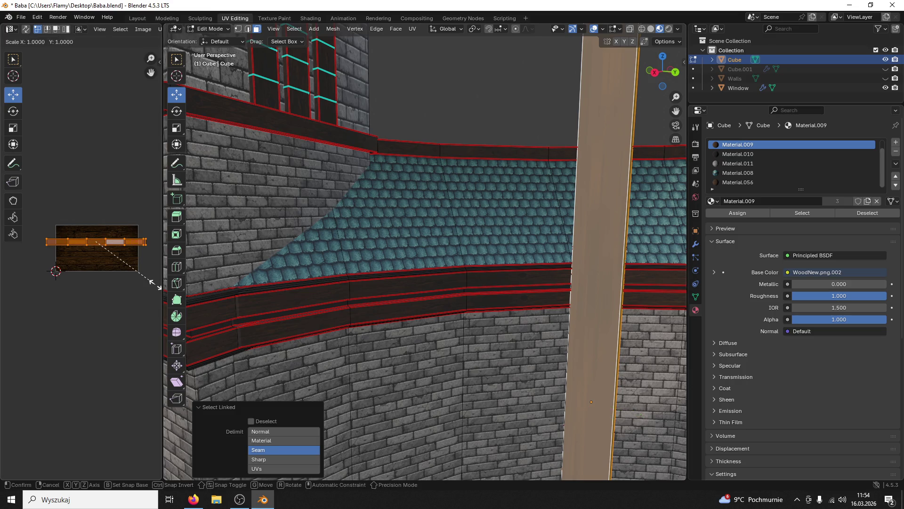
click(132, 276)
Step: Select the whole tall beam as one linked piece
scroll(up, 3)
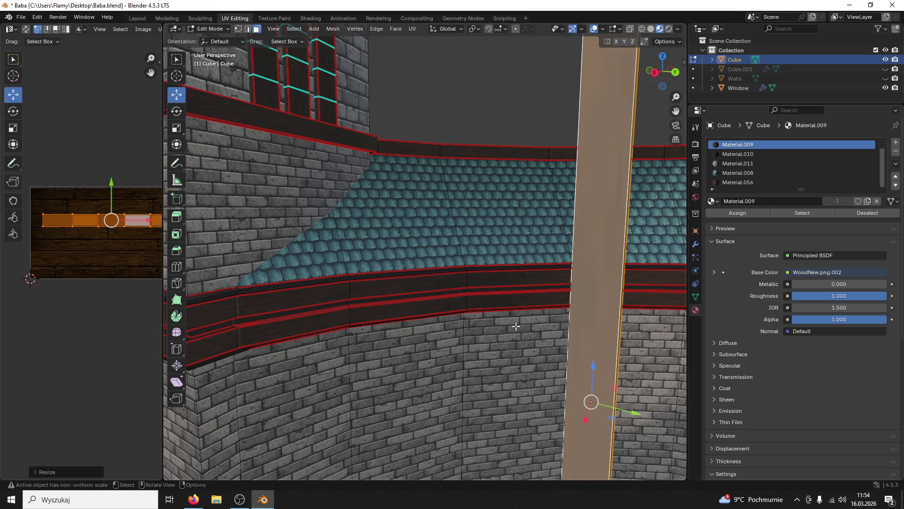
click(540, 308)
click(587, 412)
scroll(down, 3)
drag(589, 270, 382, 219)
click(399, 213)
click(390, 212)
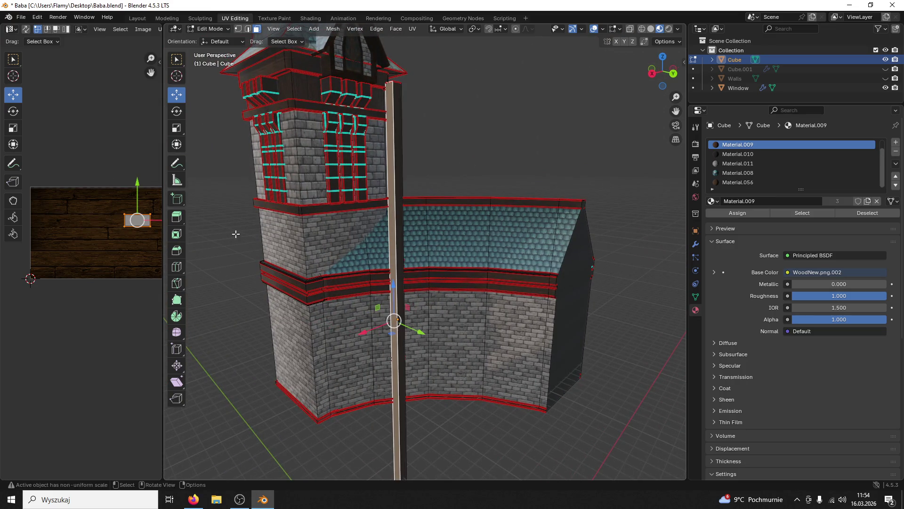
key(l)
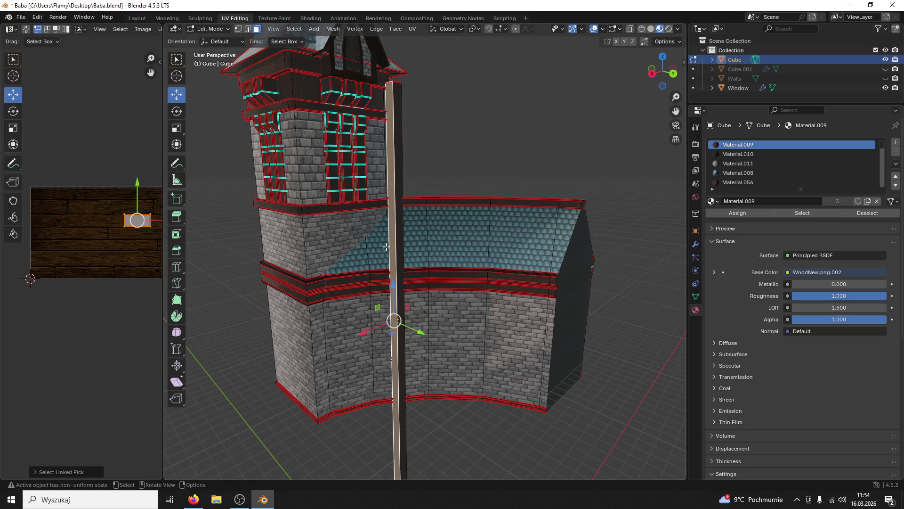
key(l)
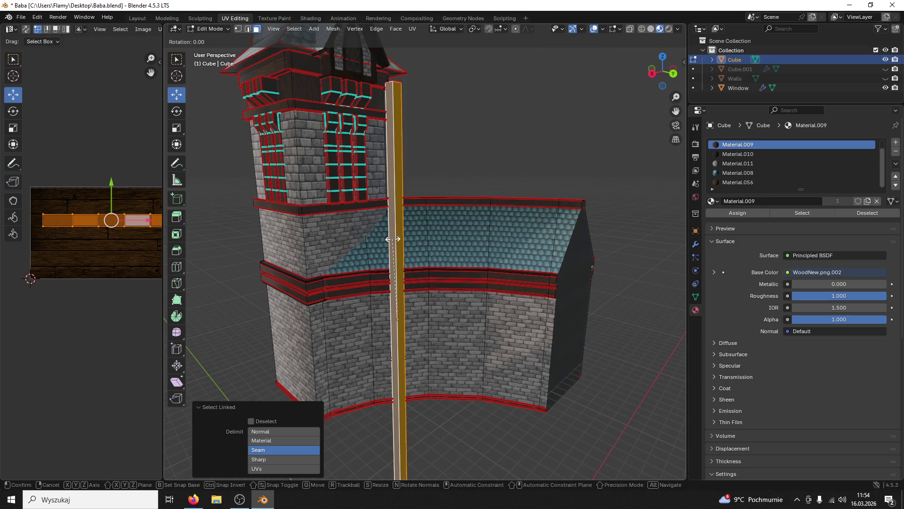
Step: Test-rotate the beam 90° and undo the rotation
text(r90)
key(Return)
key(ctrl+z)
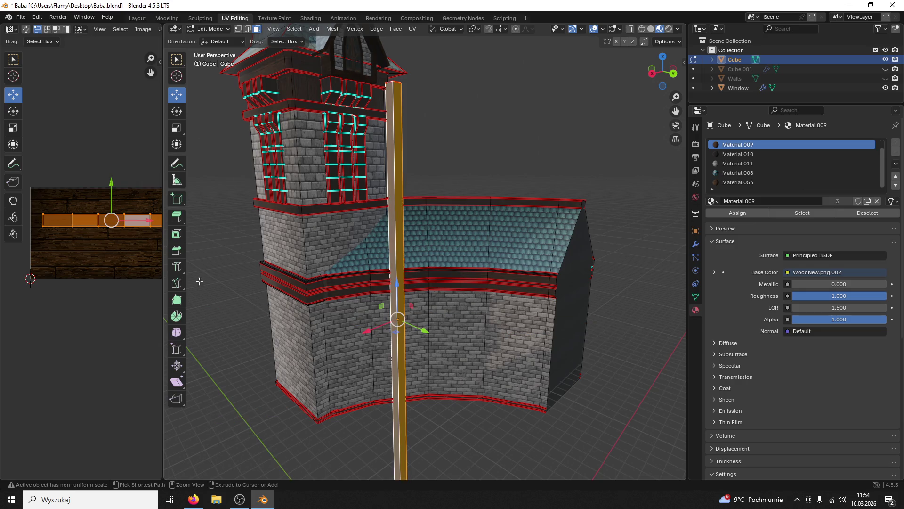
key(ctrl+z)
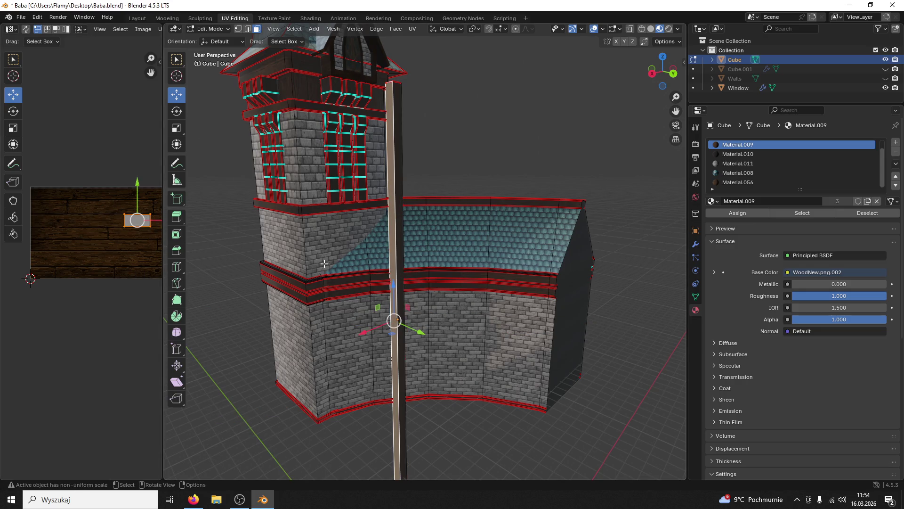
Step: Re-unwrap the vertical beam and stretch its linked UV strip along X
key(l)
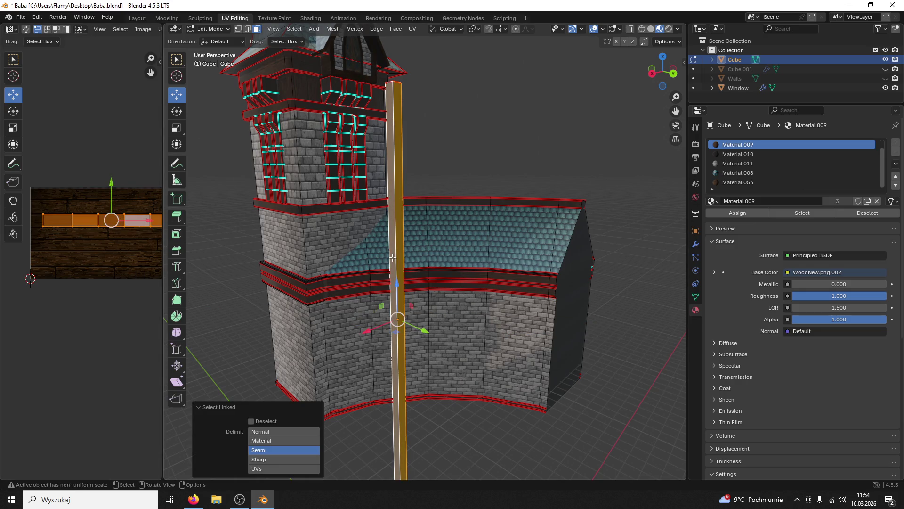
key(u)
click(376, 258)
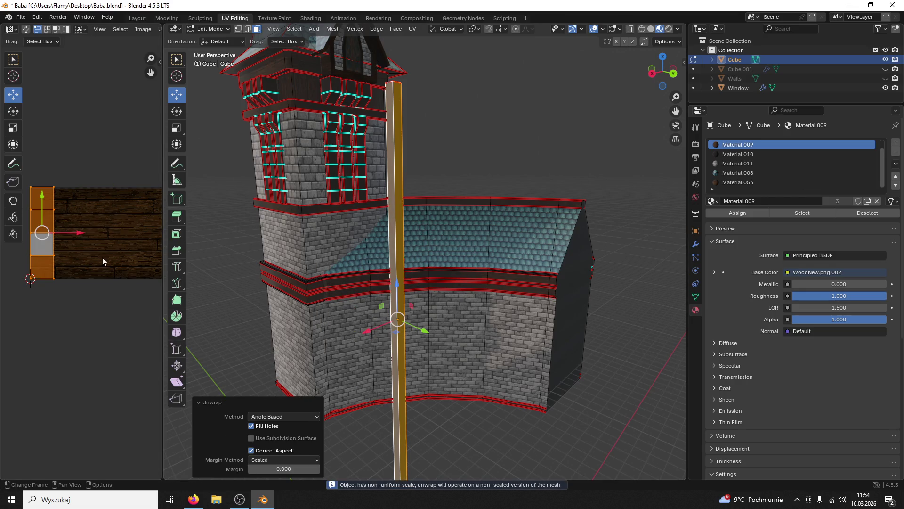
scroll(up, 3)
click(362, 267)
click(298, 266)
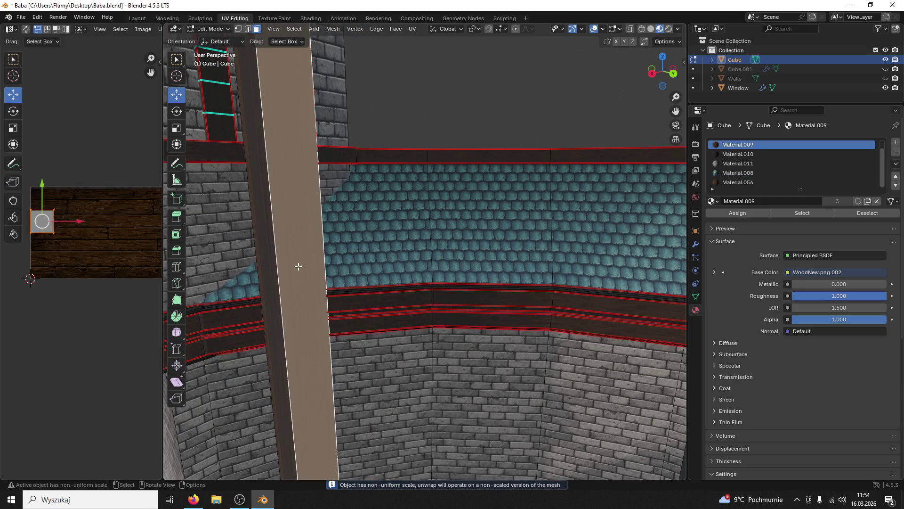
key(l)
key(s)
key(x)
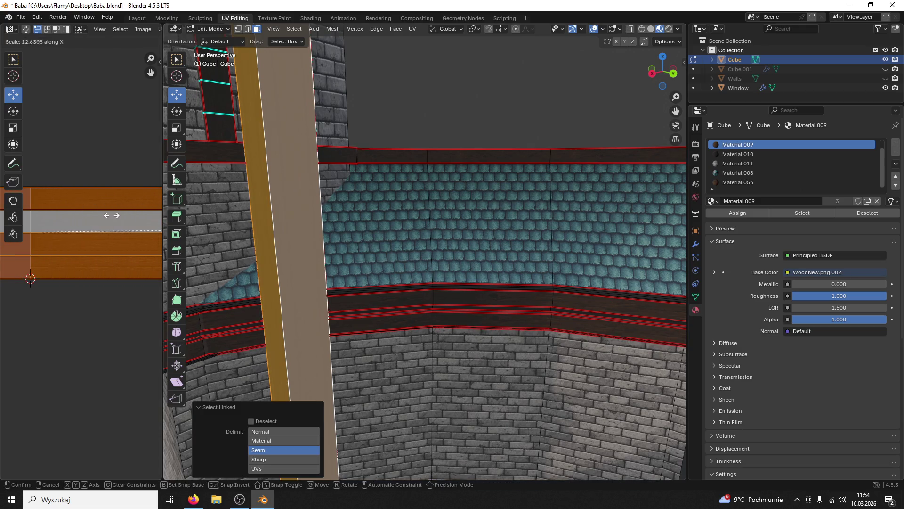
click(305, 211)
Step: Move the beam's UV strip upward, make it thinner and widen the UV editor
click(305, 210)
drag(305, 210, 339, 218)
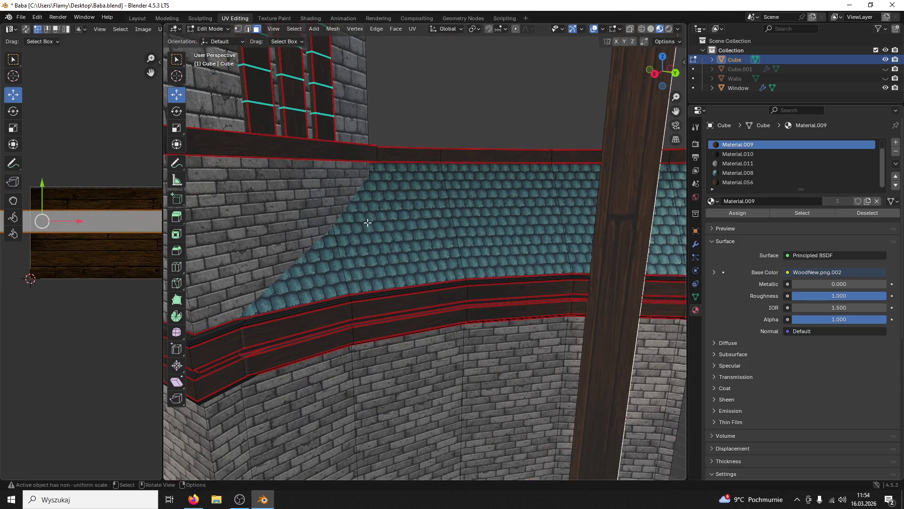
click(615, 226)
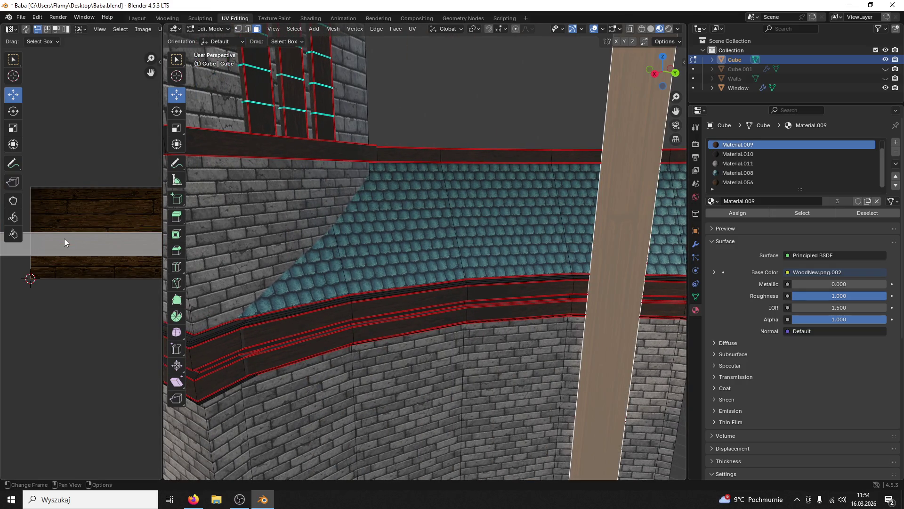
key(g)
click(108, 228)
key(s)
click(86, 222)
scroll(up, 3)
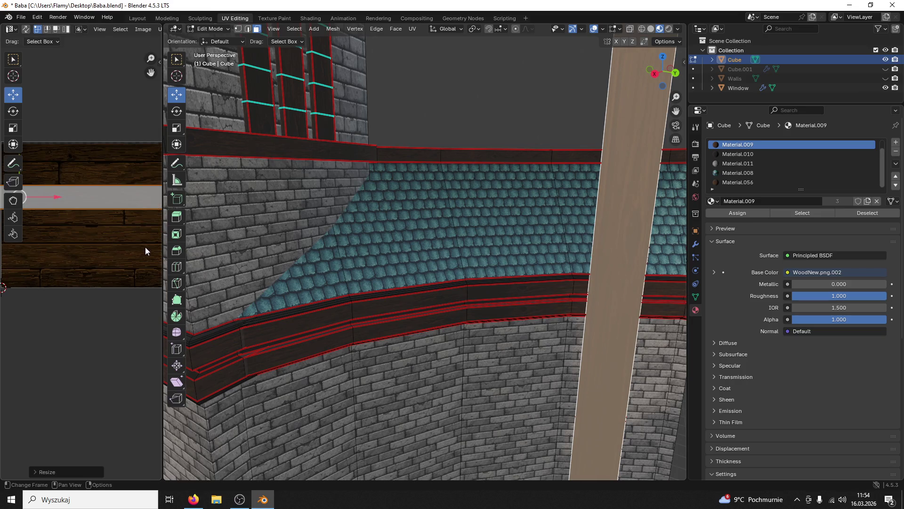
drag(163, 247, 367, 248)
scroll(up, 3)
Step: Resize the wood UV strip and nudge it onto a single plank of the texture
key(s)
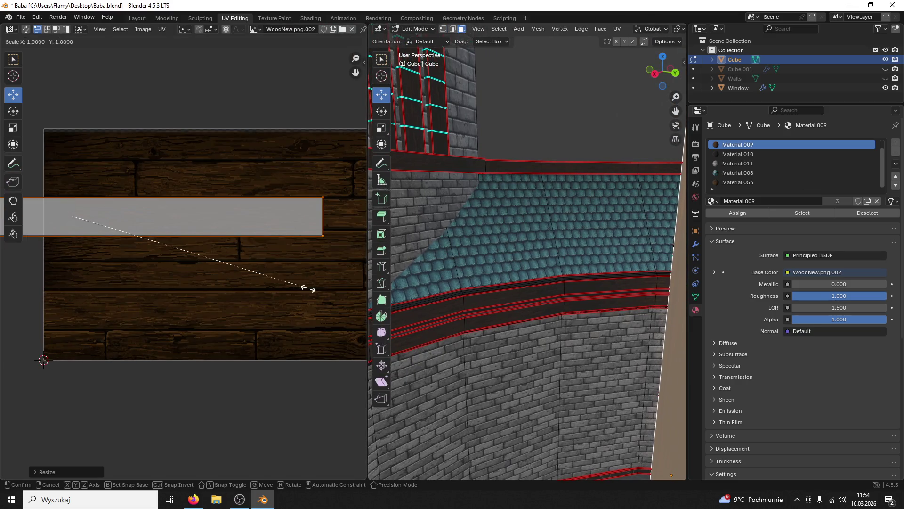
click(345, 301)
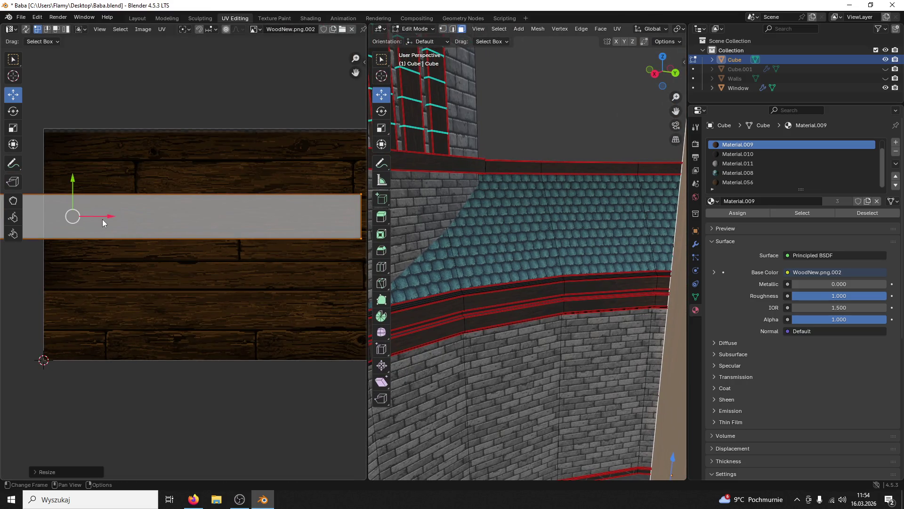
key(g)
click(304, 217)
drag(275, 190, 265, 281)
scroll(right, 3)
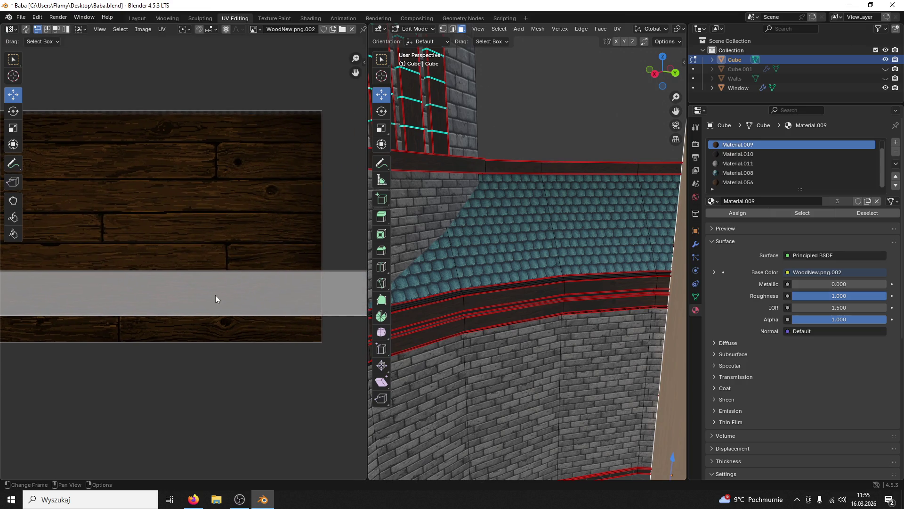
drag(157, 266, 222, 239)
key(s)
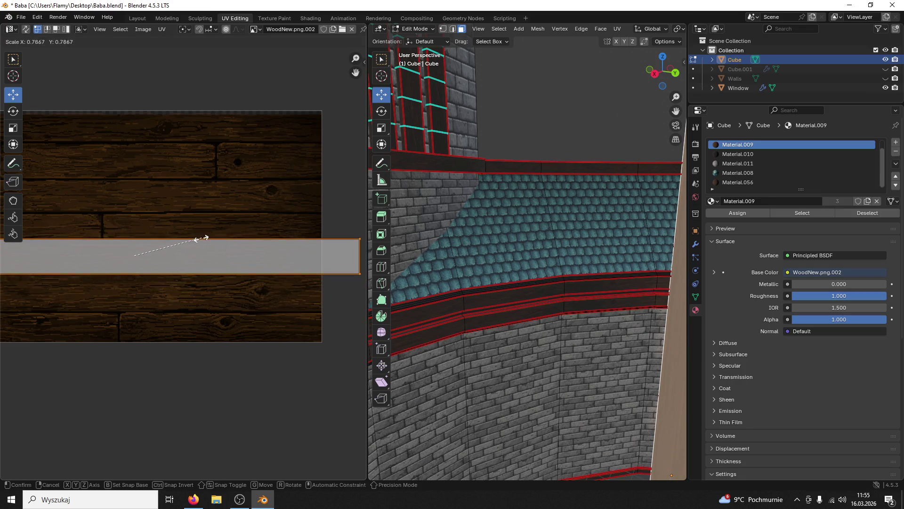
click(197, 243)
drag(133, 220, 126, 222)
Step: Select the beam face and stretch its UV strip horizontally
click(528, 323)
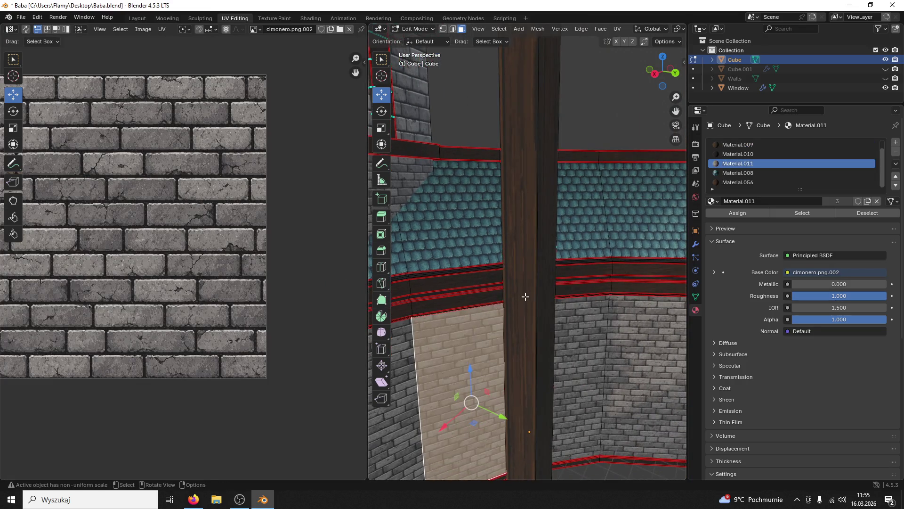
click(525, 299)
click(275, 268)
key(s)
key(x)
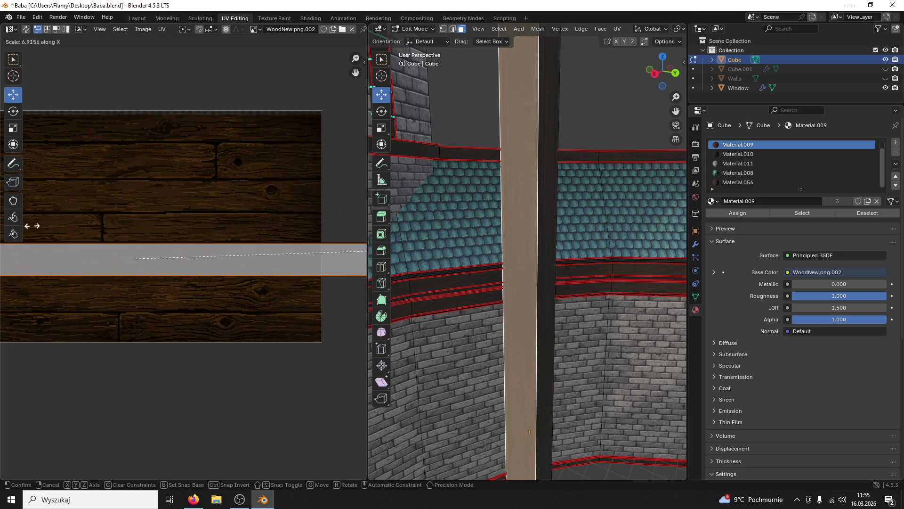
click(28, 226)
Step: Reselect the beam face and scale its UV strip slightly thinner
click(562, 246)
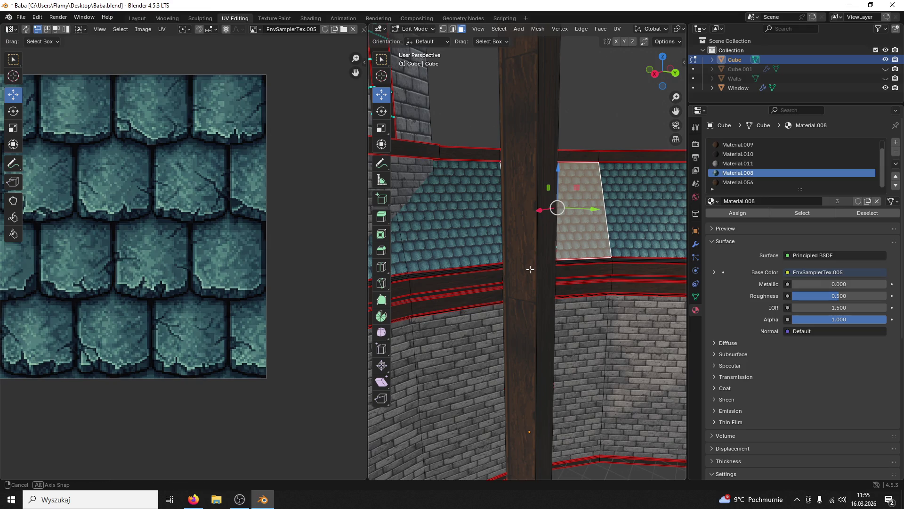
drag(529, 269, 537, 270)
click(636, 278)
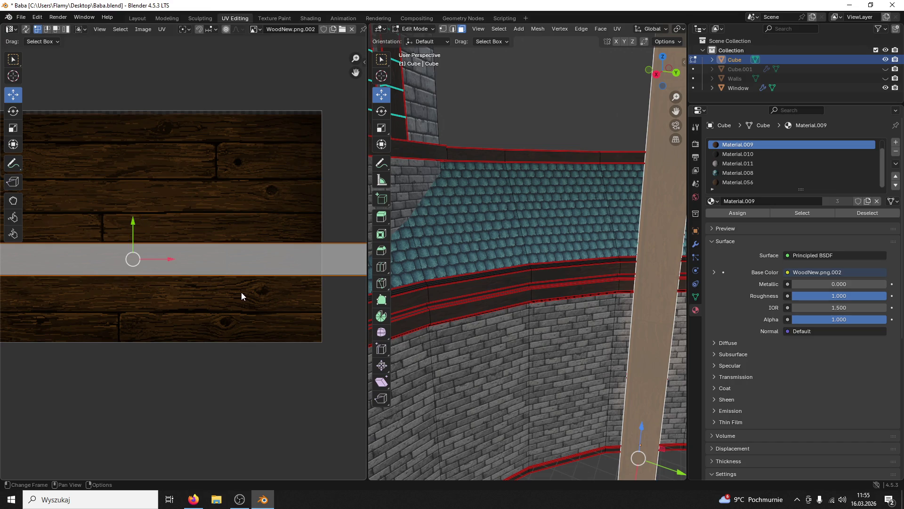
key(s)
click(230, 286)
Step: Select all linked faces of the beam and frame it in the view
click(467, 270)
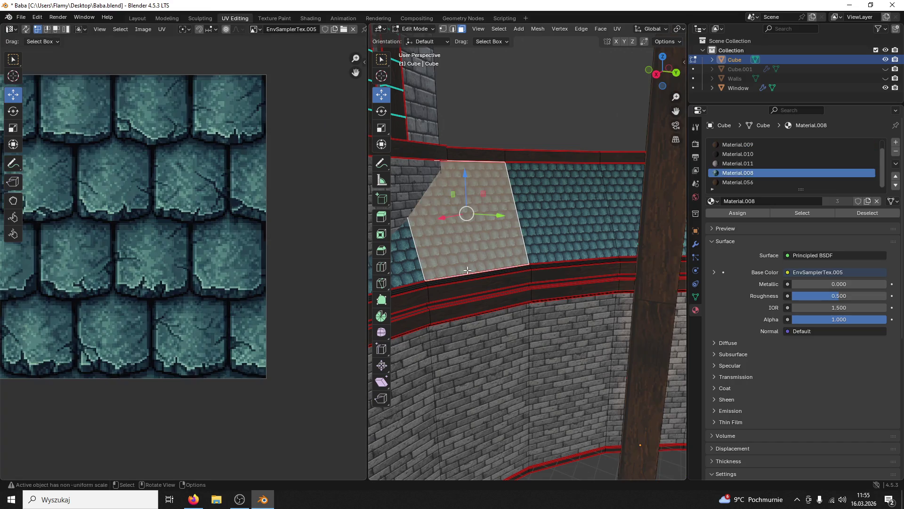
click(661, 326)
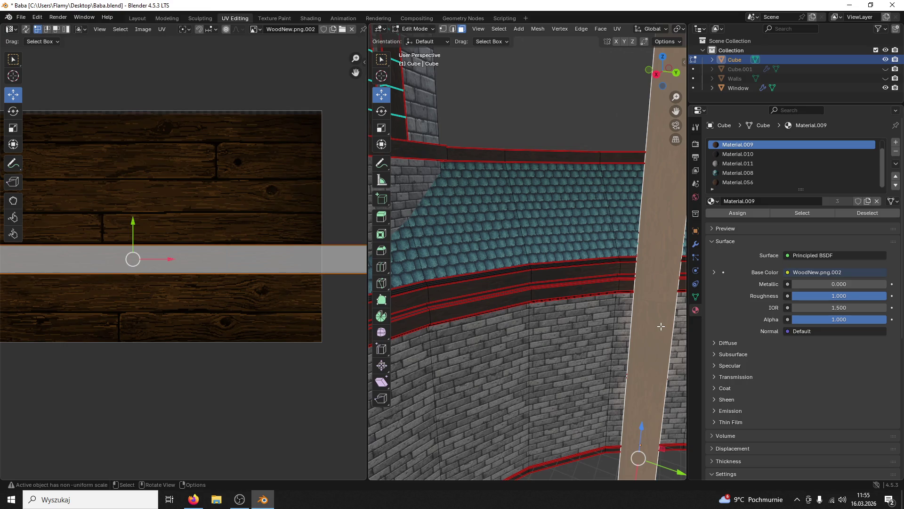
click(661, 326)
click(648, 295)
key(l)
key(KP_Decimal)
scroll(down, 3)
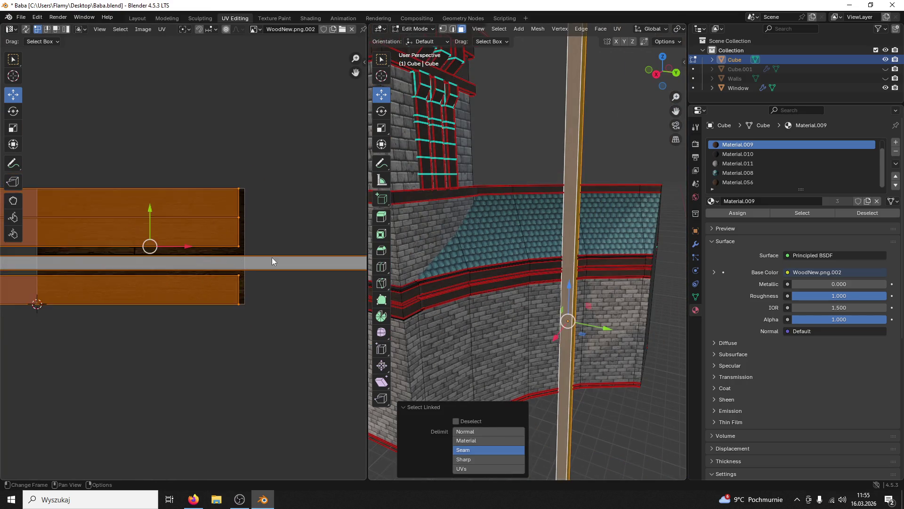
click(421, 269)
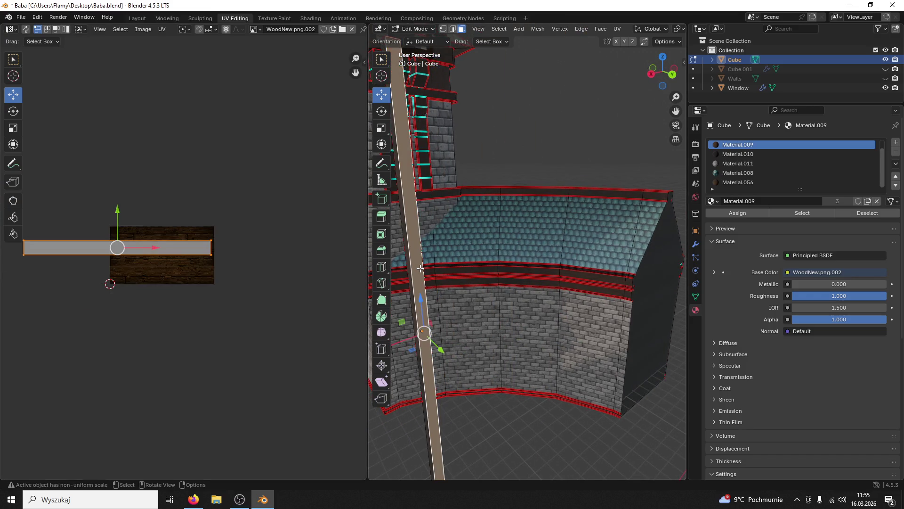
key(l)
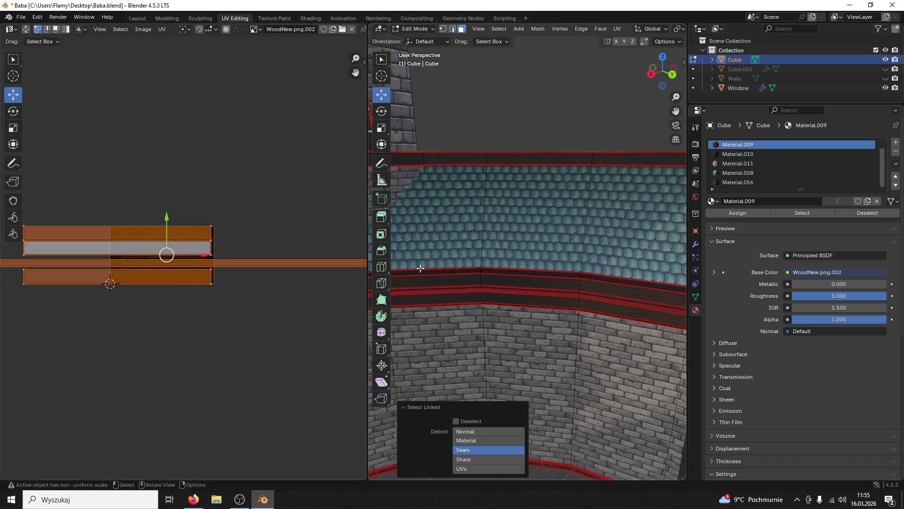
Step: Unwrap the beam's faces with Angle Based unwrapping
key(u)
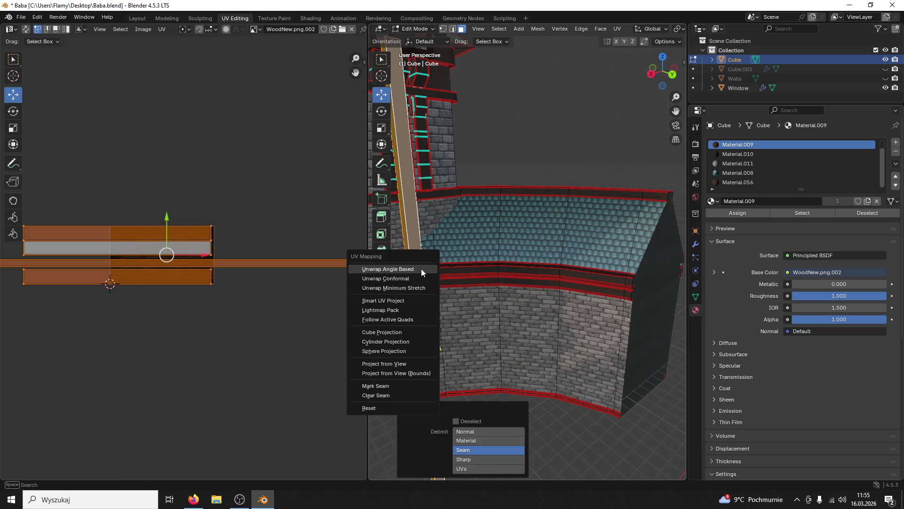
click(421, 268)
scroll(up, 3)
scroll(down, 3)
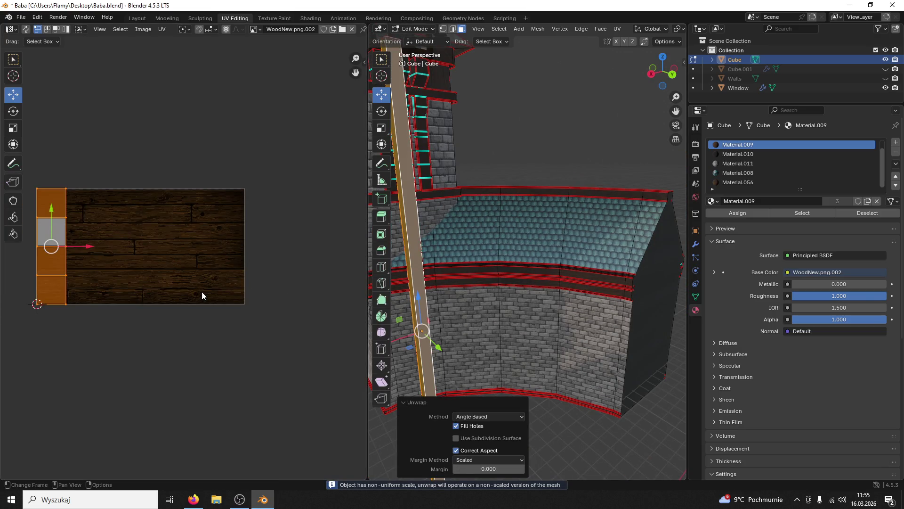
scroll(up, 3)
scroll(up, 3)
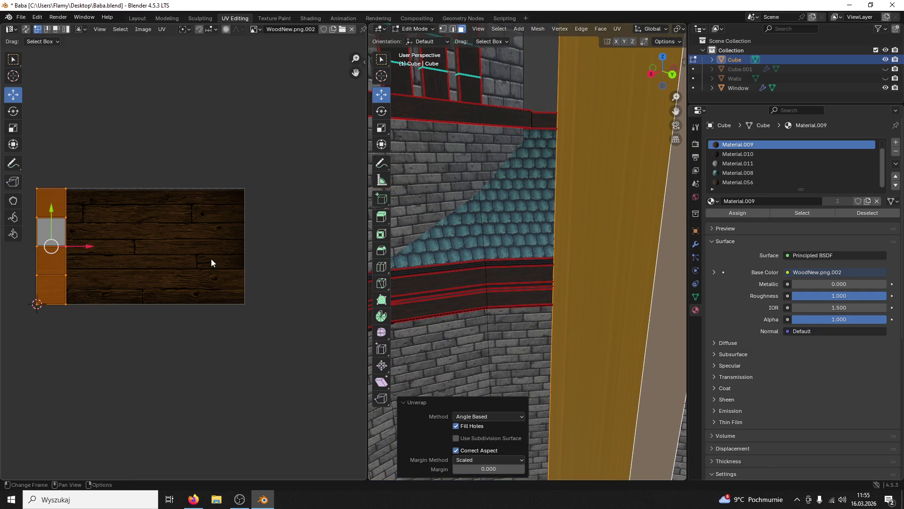
Step: Stretch the beam's UV island about 24.9× along X, then scale it to 0.7137
key(s)
key(x)
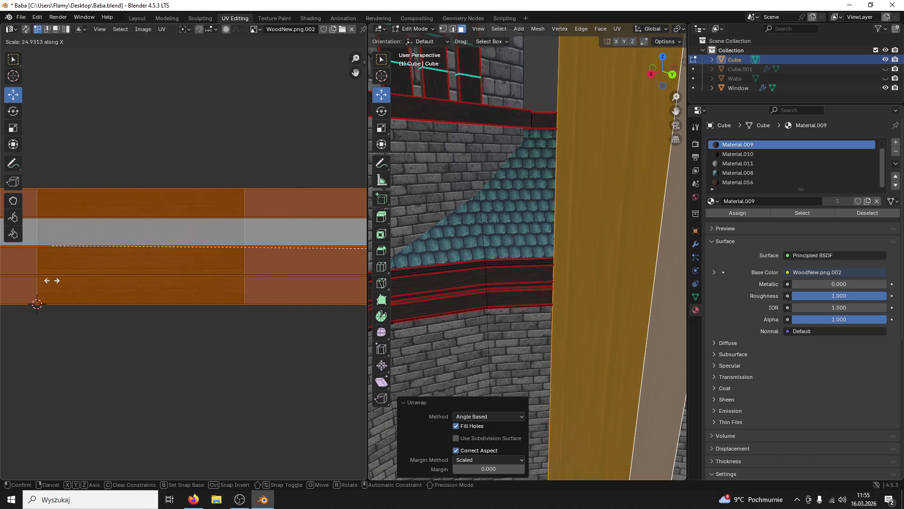
click(45, 281)
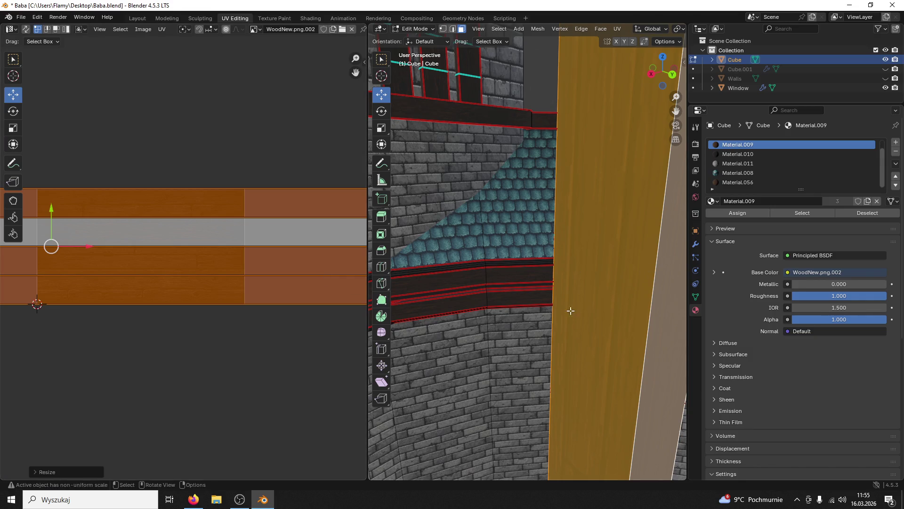
scroll(up, 3)
key(s)
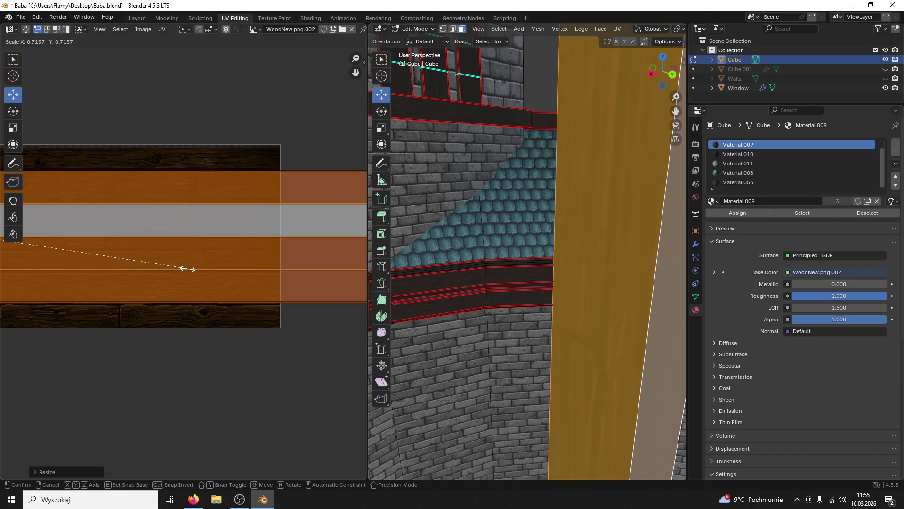
click(192, 273)
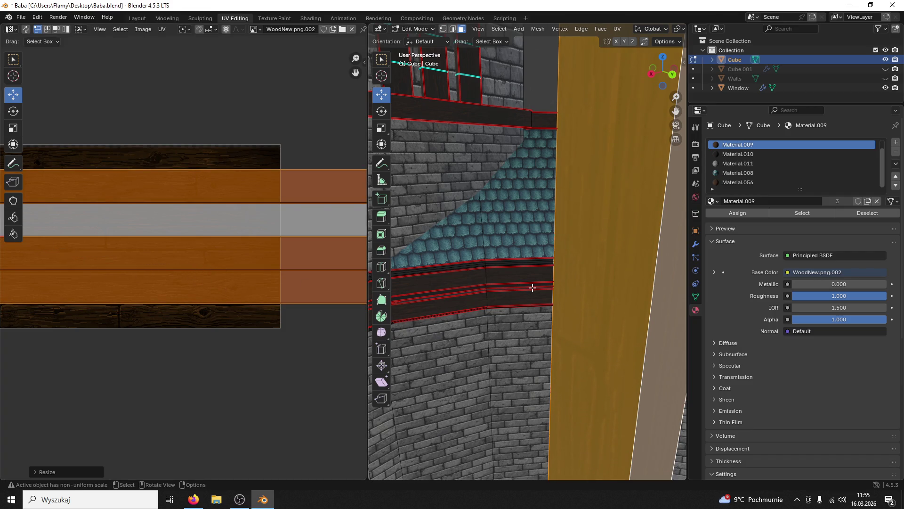
click(581, 298)
scroll(down, 3)
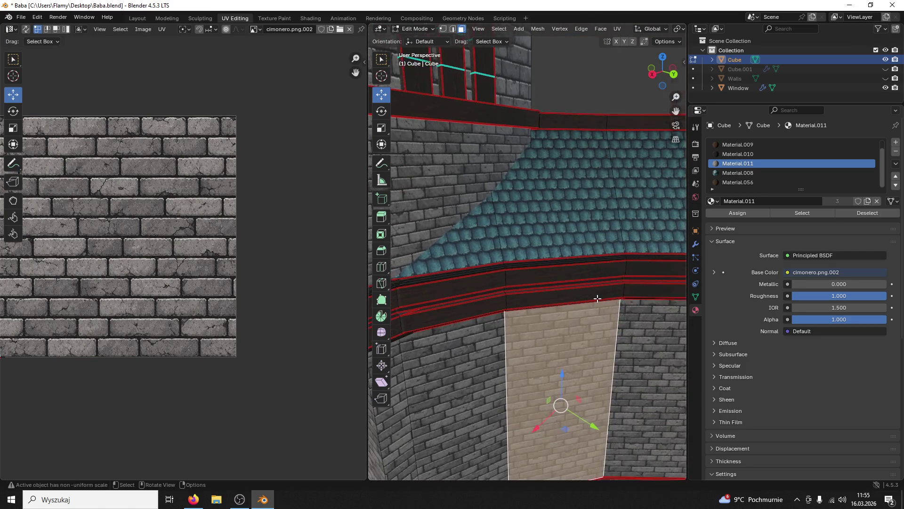
Step: Stretch the wooden beam's linked UV faces horizontally along X
click(586, 293)
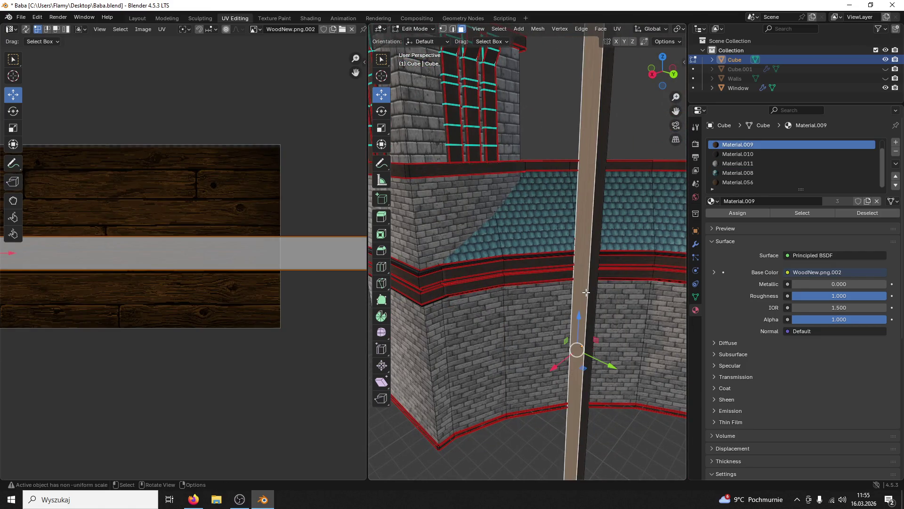
key(ctrl+l)
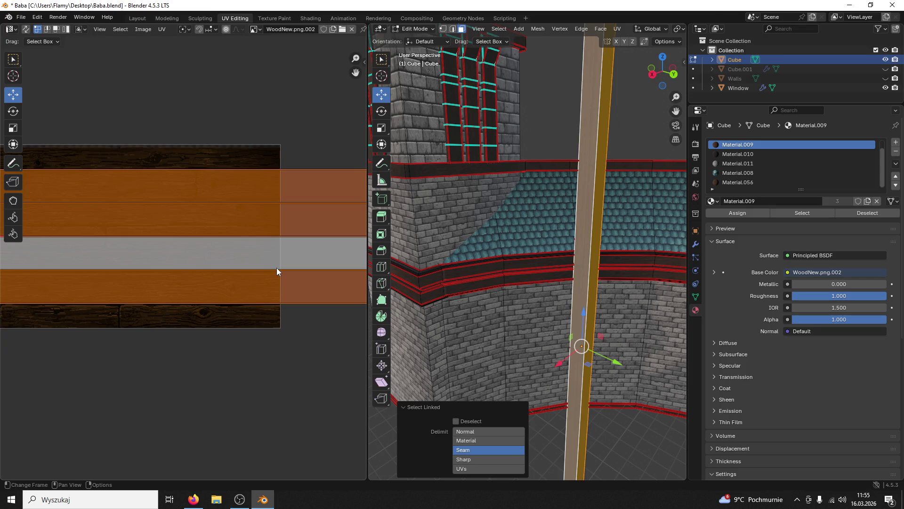
key(s)
key(x)
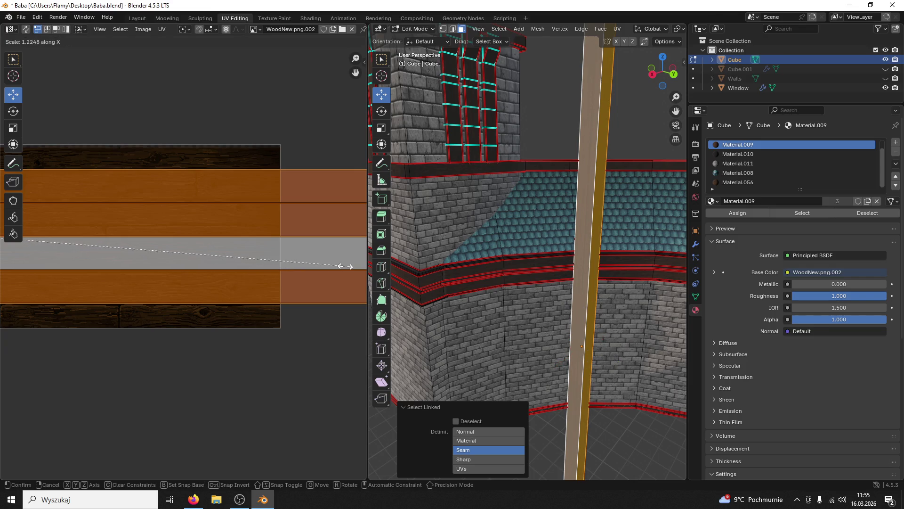
click(36, 265)
Step: Select the beam's UV island and raise its top edge on the wood texture
click(466, 242)
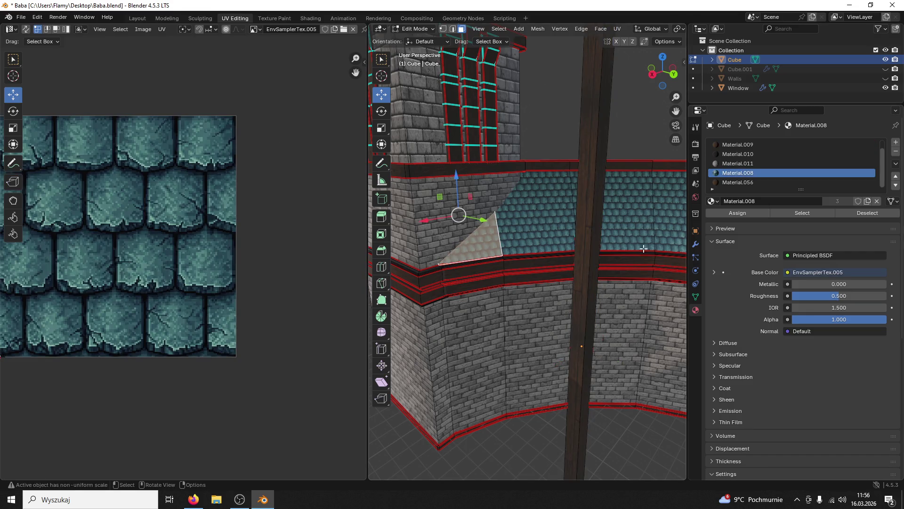
click(585, 236)
key(l)
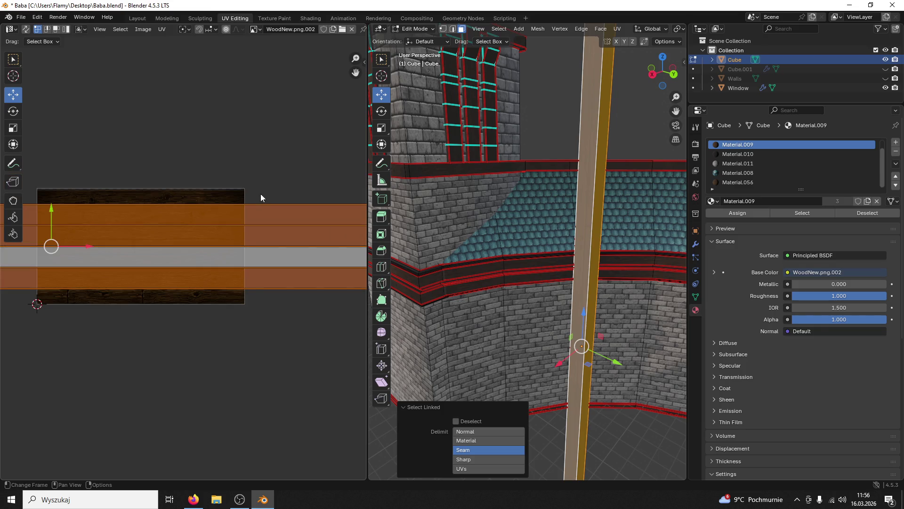
scroll(down, 3)
drag(294, 228, 55, 250)
scroll(up, 3)
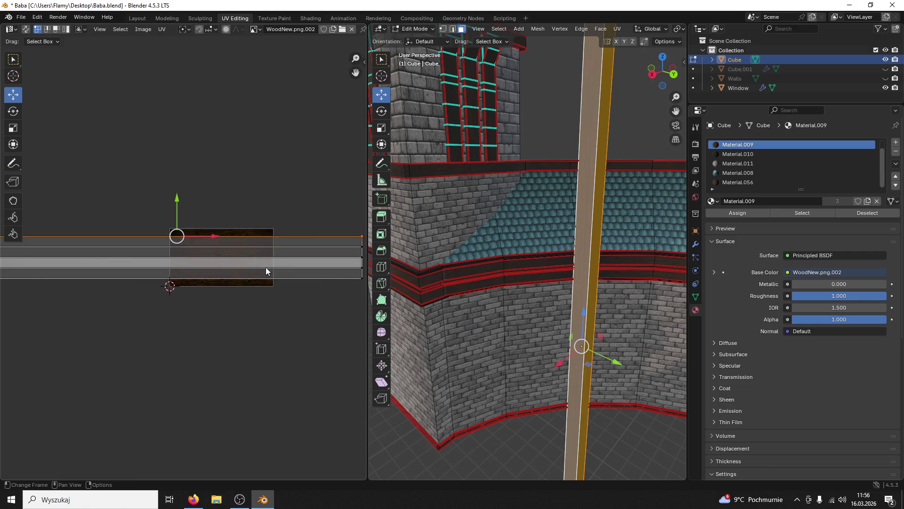
scroll(up, 3)
drag(152, 97, 135, 86)
scroll(down, 3)
drag(280, 256, 165, 263)
drag(69, 256, 70, 256)
scroll(up, 3)
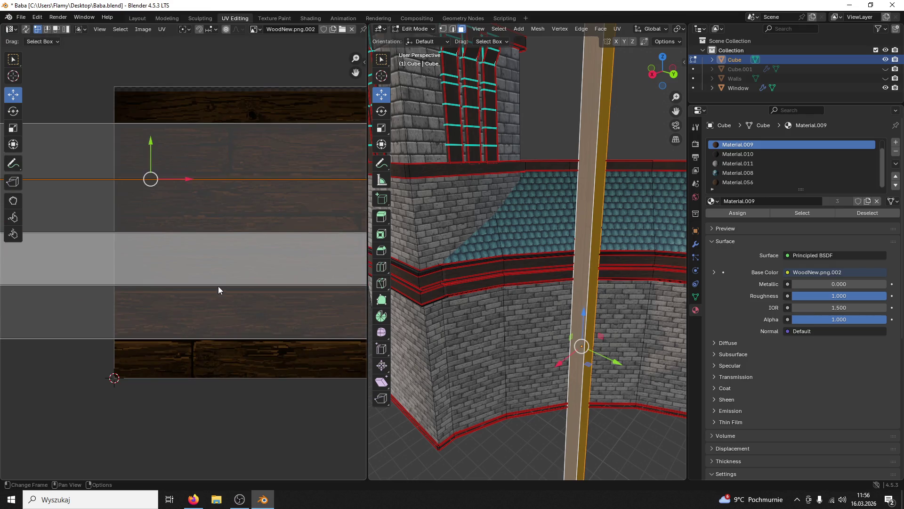
key(g)
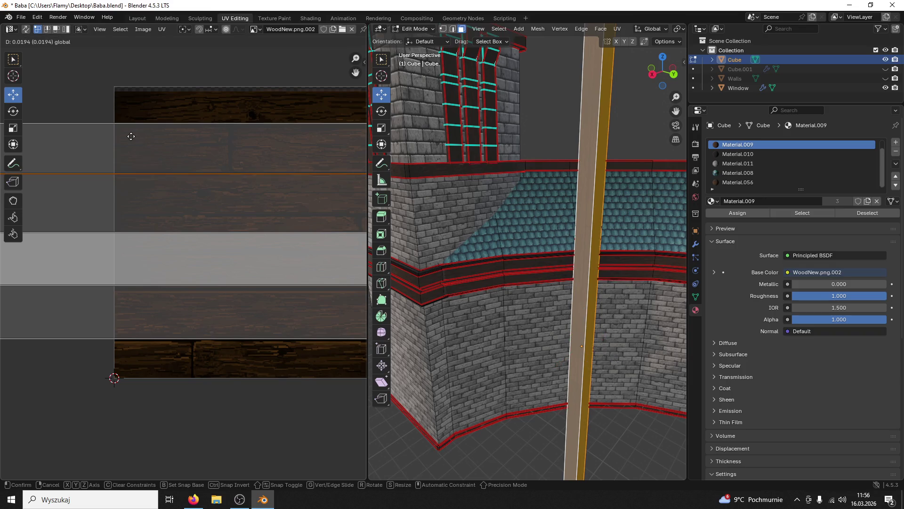
click(119, 137)
Step: Shift the whole UV strip and its lower edge up onto a darker plank row
scroll(down, 3)
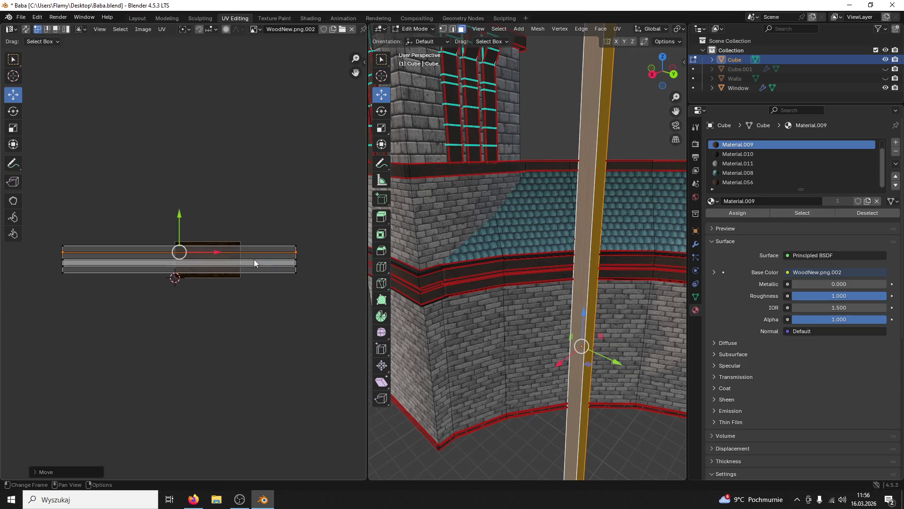
drag(302, 256, 50, 260)
scroll(up, 3)
drag(140, 192, 123, 168)
scroll(down, 3)
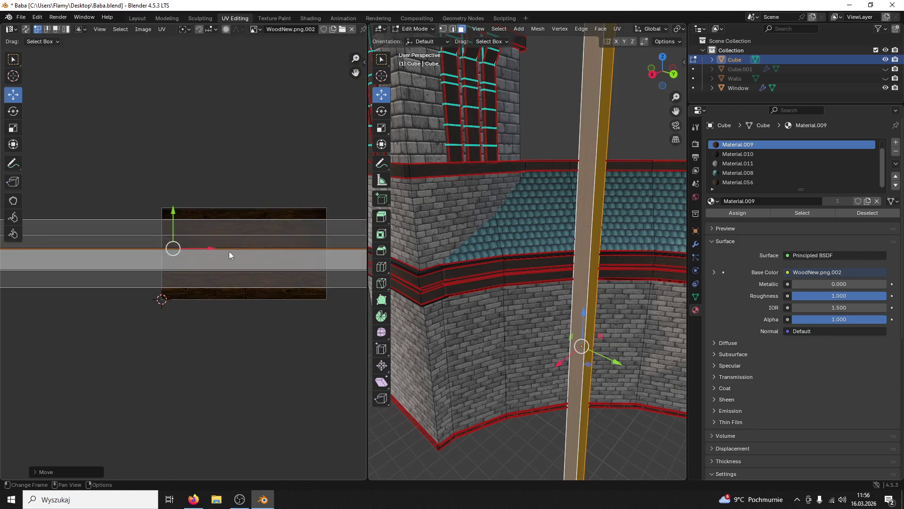
drag(342, 272, 5, 247)
scroll(up, 3)
scroll(up, 3)
drag(126, 255, 124, 206)
scroll(down, 3)
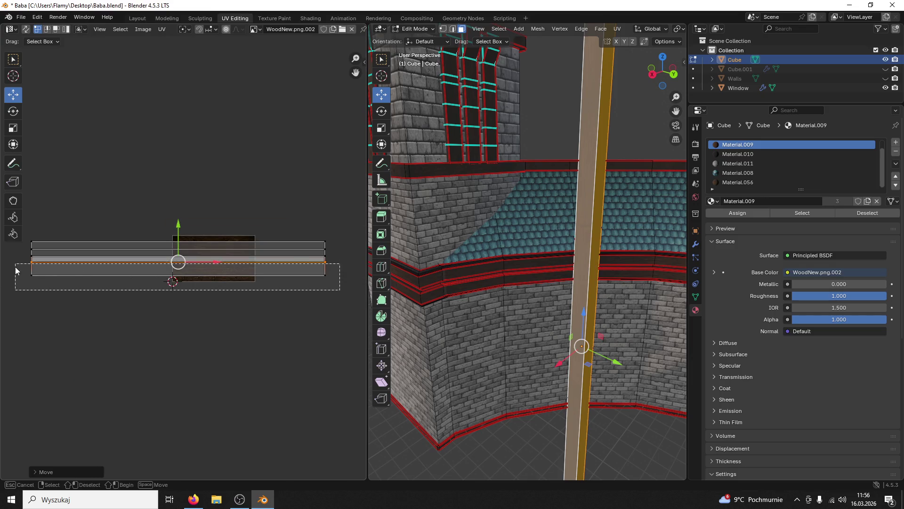
scroll(up, 3)
drag(164, 298, 143, 254)
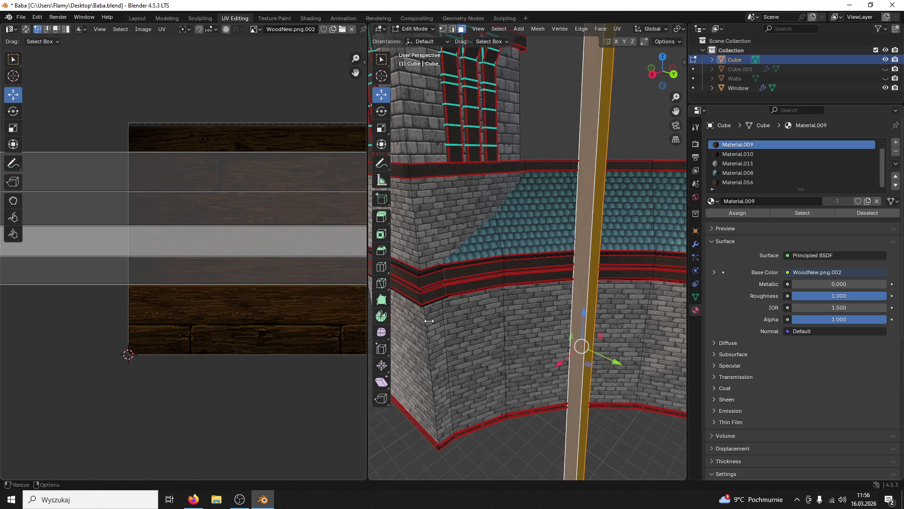
click(513, 319)
scroll(down, 3)
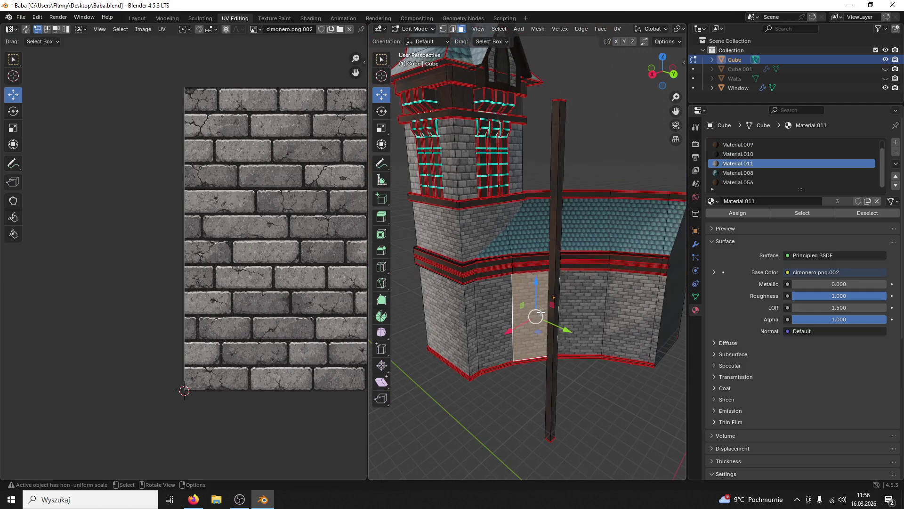
Step: Switch to Object Mode and save Baba.blend
click(412, 30)
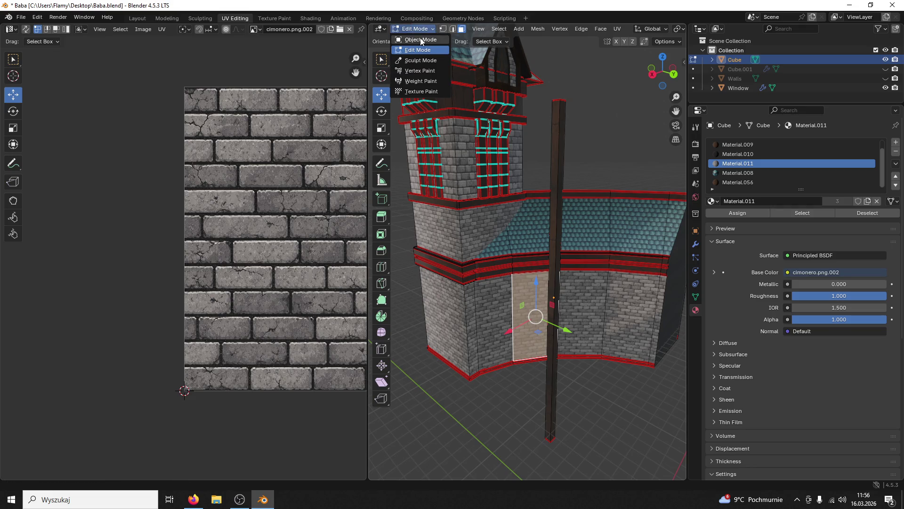
click(420, 40)
key(ctrl+s)
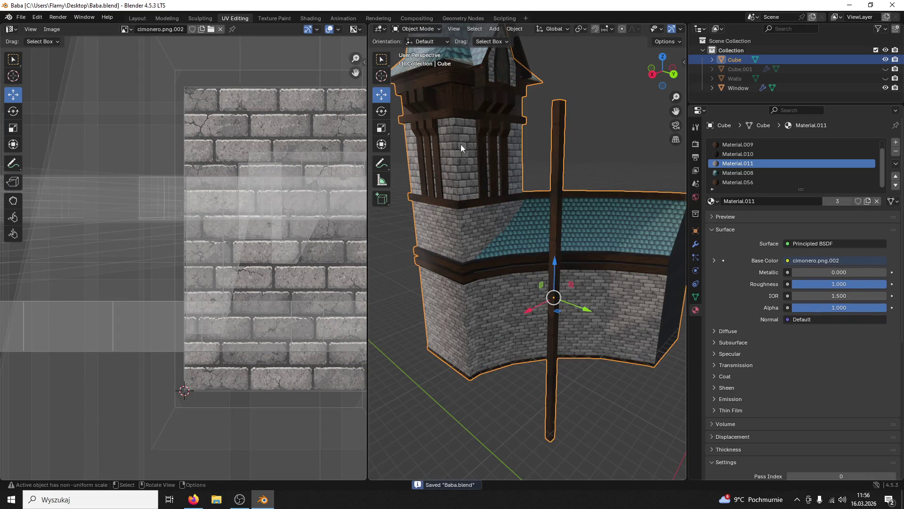
Step: Return to Edit Mode, select the whole wooden pole, and toggle Object/Edit Mode once more
click(416, 29)
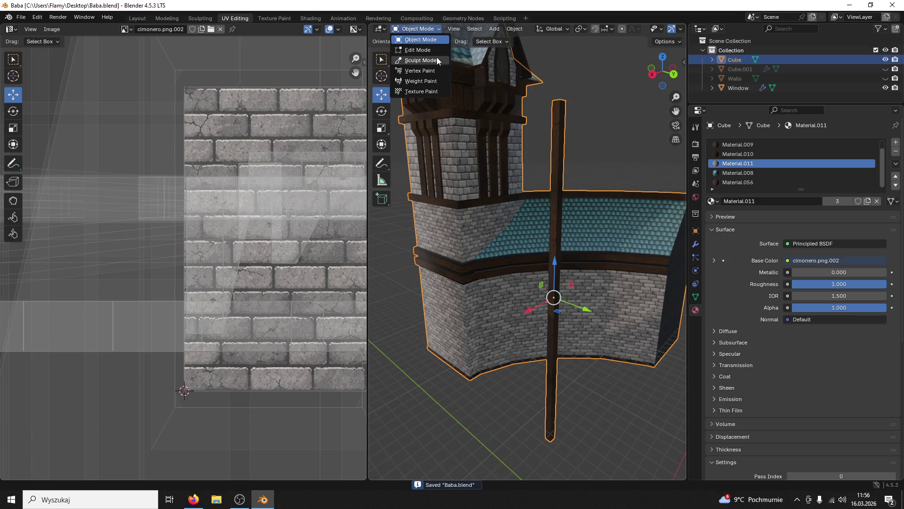
click(420, 51)
key(l)
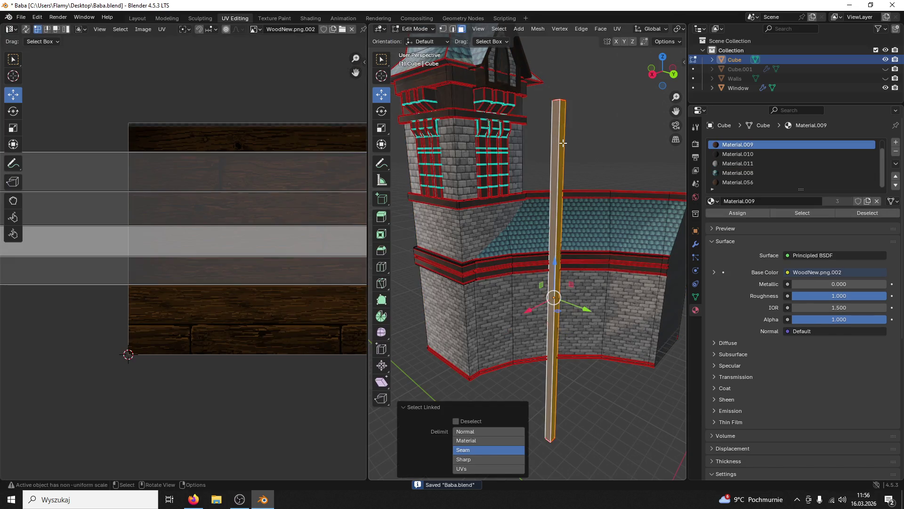
drag(574, 268, 589, 266)
click(414, 29)
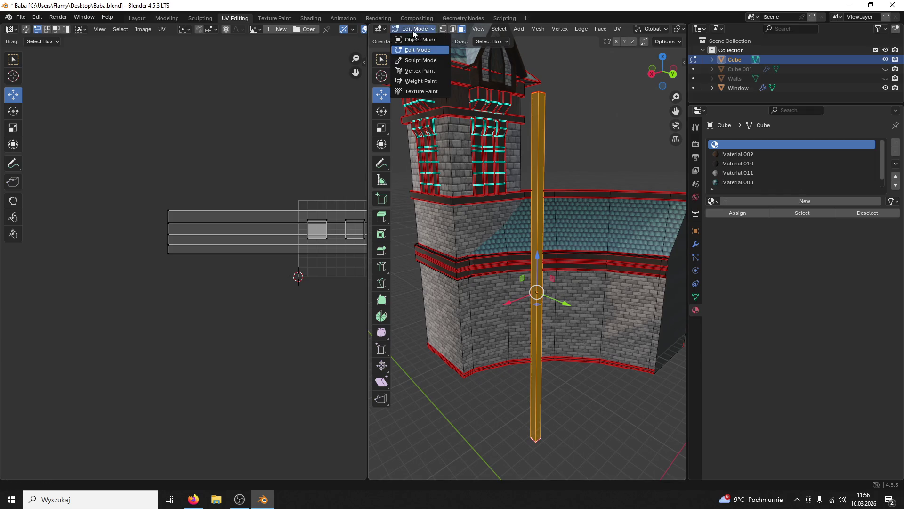
click(416, 39)
click(414, 29)
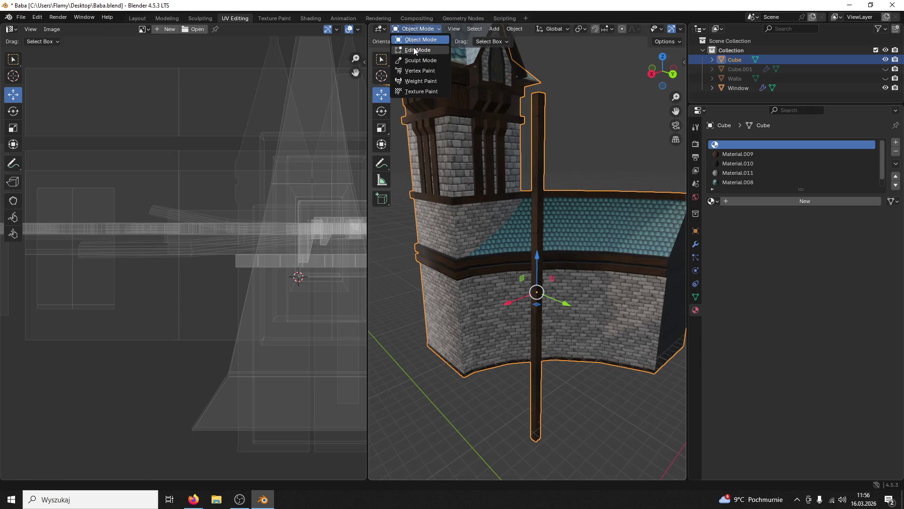
click(417, 49)
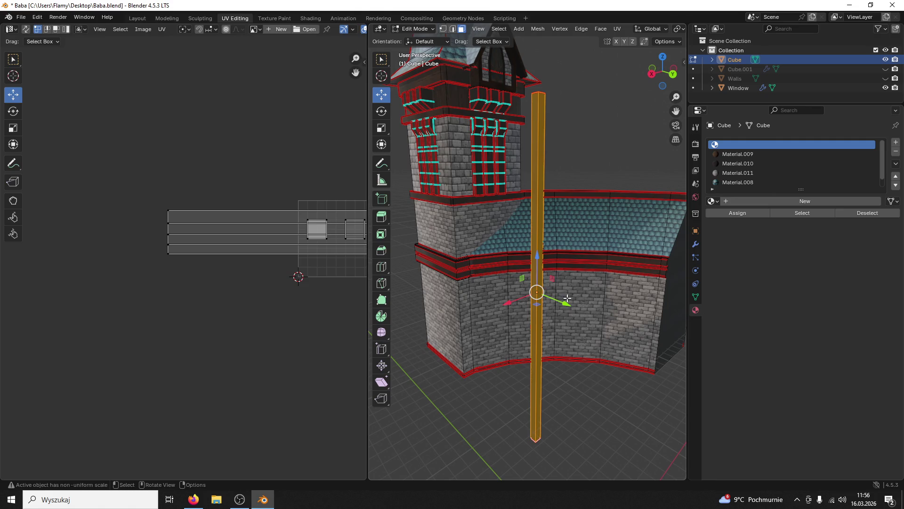
Step: Slide the wooden pole along Y onto the tower's corner
drag(566, 300, 511, 323)
scroll(up, 3)
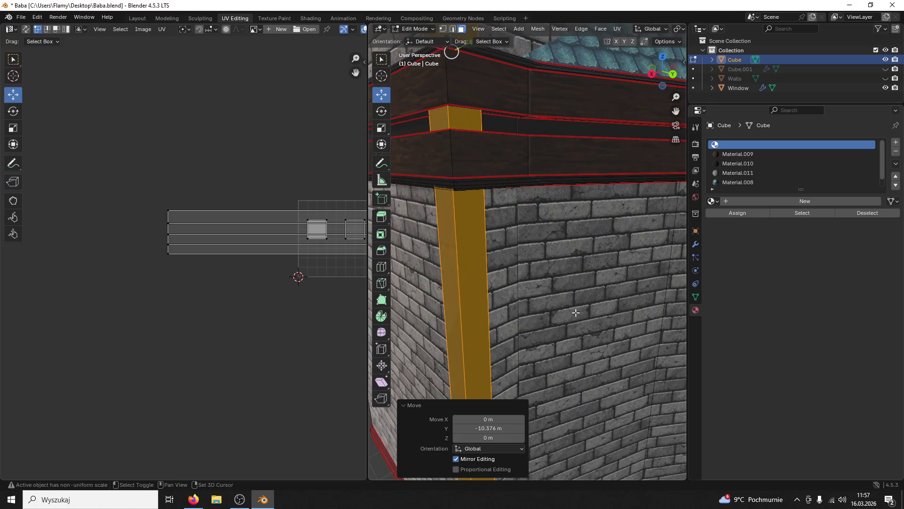
scroll(down, 3)
drag(575, 312, 561, 212)
scroll(up, 3)
Step: Nudge the pole 0.030743 m along Y, lower it against the trim beams, and duplicate it
drag(539, 146, 576, 110)
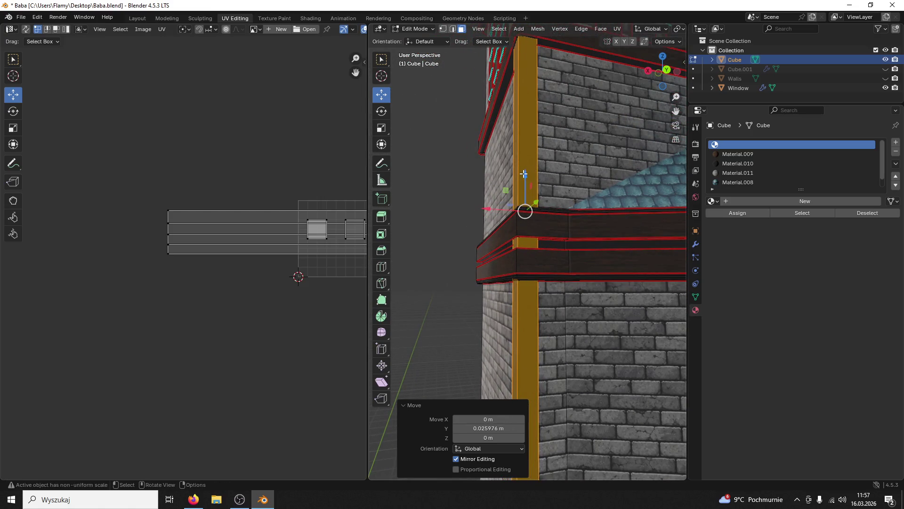
drag(523, 174, 557, 328)
click(522, 174)
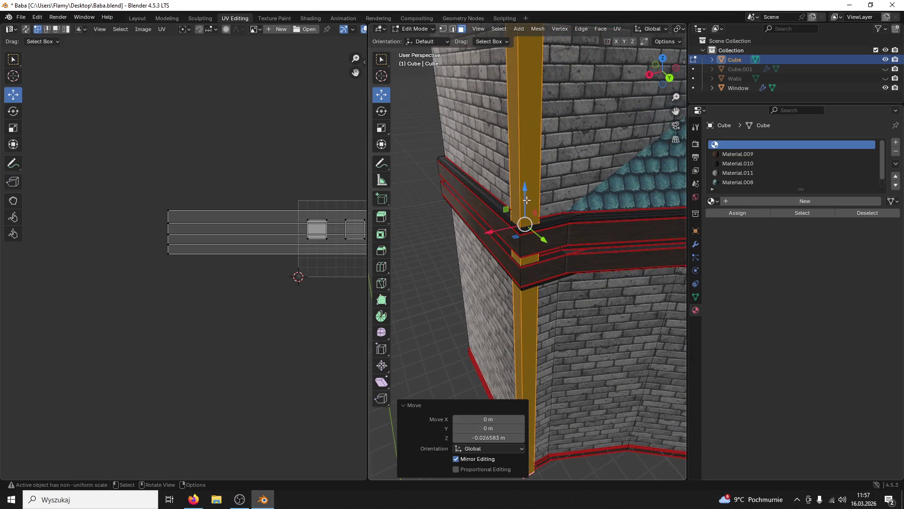
drag(524, 186, 525, 200)
drag(558, 293, 574, 273)
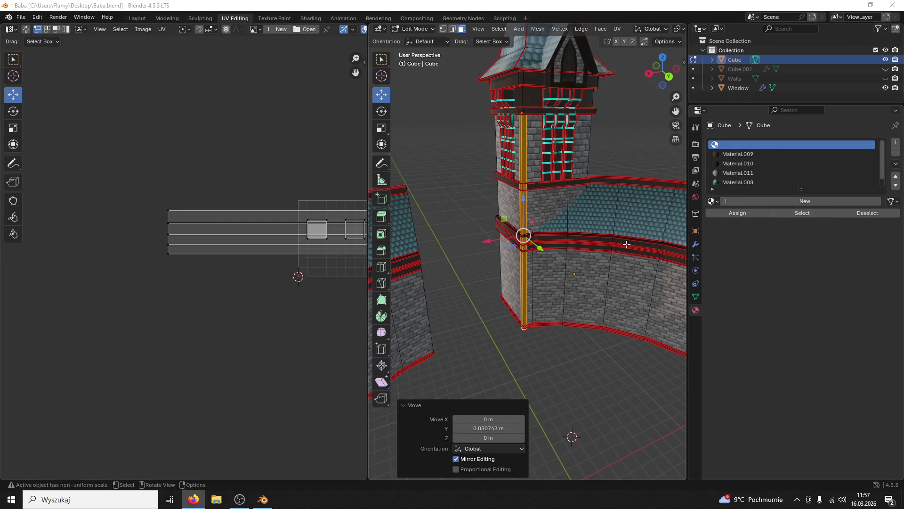
scroll(up, 3)
key(shift+d)
key(Escape)
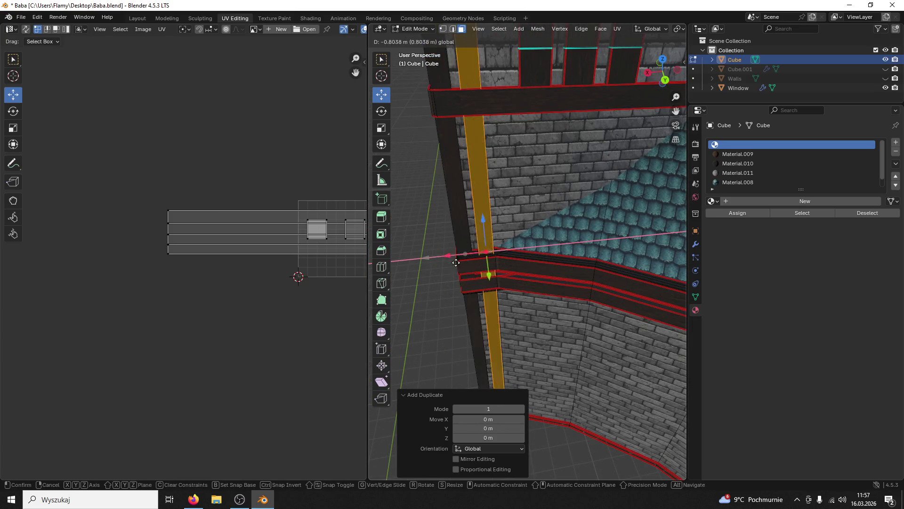
Step: Select the vertical beam and move it along X
click(669, 283)
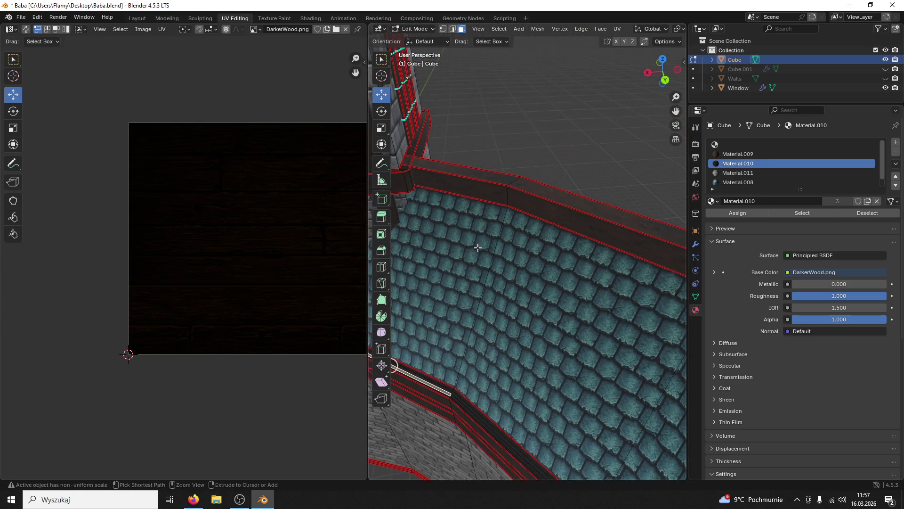
click(429, 141)
drag(464, 343, 484, 340)
drag(587, 272, 500, 350)
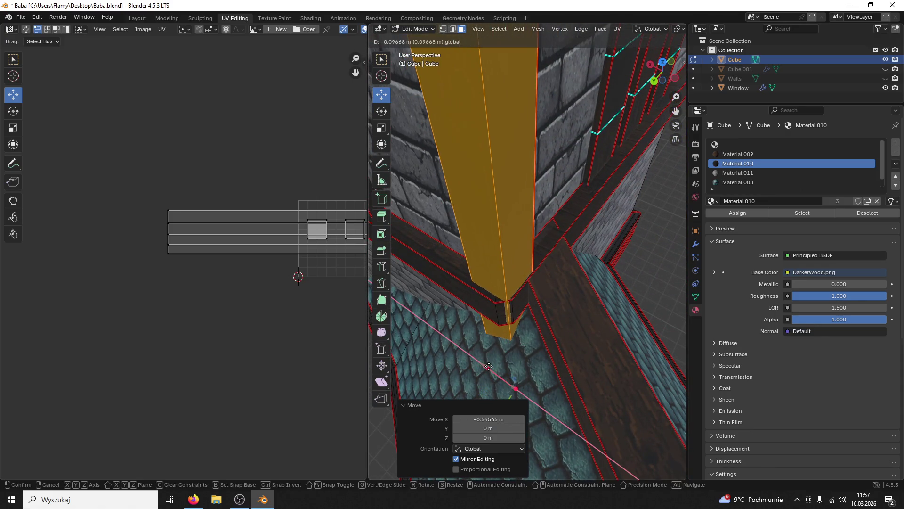
click(508, 325)
key(ctrl+z)
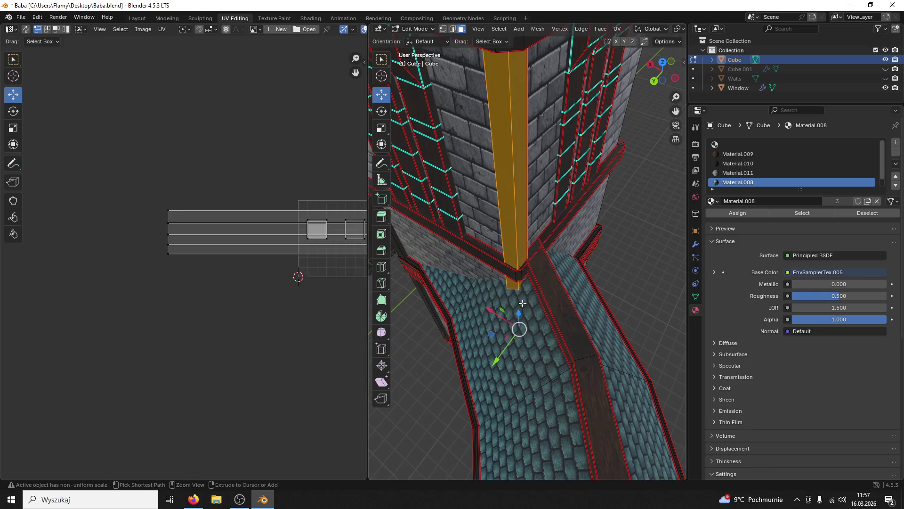
drag(523, 302, 532, 252)
scroll(up, 3)
Step: Duplicate the beam, slide the copy to the tower's other corner, and duplicate it again
key(shift+d)
right_click(532, 252)
drag(409, 253, 552, 295)
key(KP_Decimal)
drag(503, 355, 418, 218)
key(shift+d)
right_click(511, 263)
Step: Select a thin beam face and return to Object Mode
click(592, 325)
scroll(down, 3)
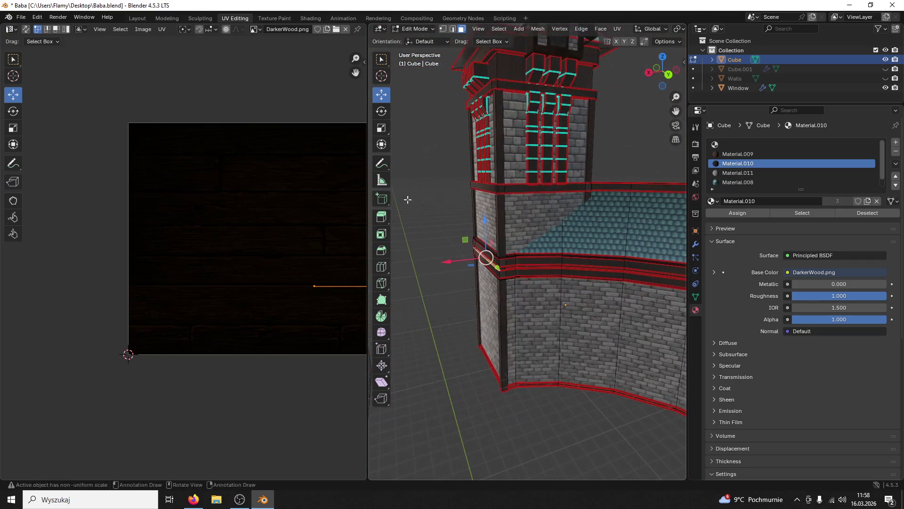
click(410, 29)
click(415, 39)
drag(491, 115, 530, 140)
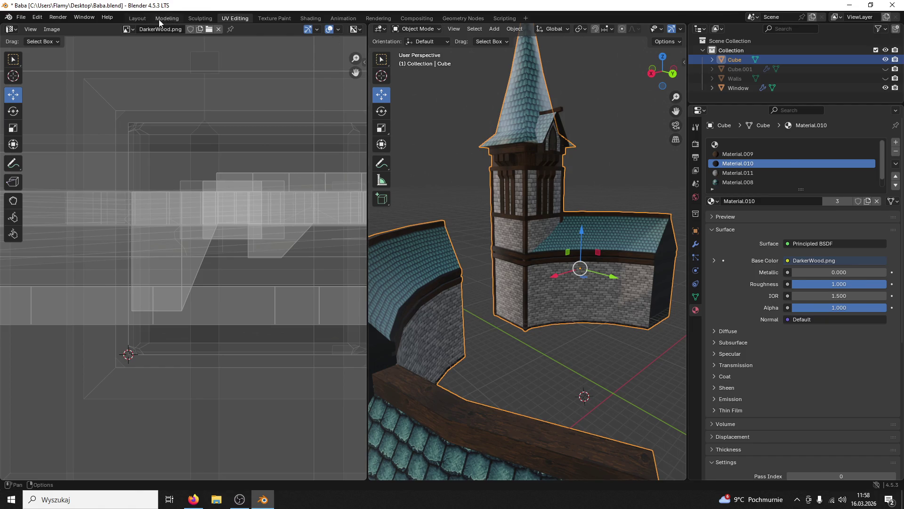
Step: In the Modeling workspace, apply Shade Auto Smooth to the tower
click(167, 19)
scroll(down, 3)
scroll(up, 3)
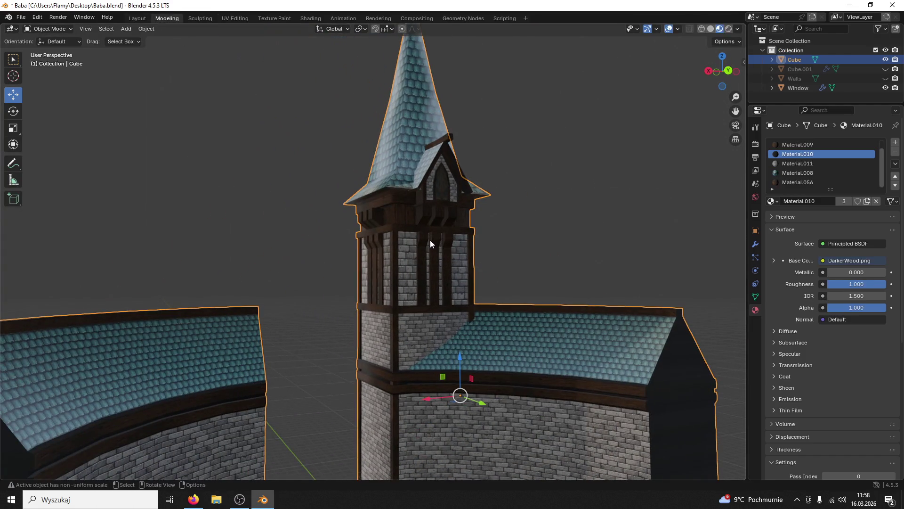
right_click(430, 239)
click(424, 250)
drag(429, 233, 432, 265)
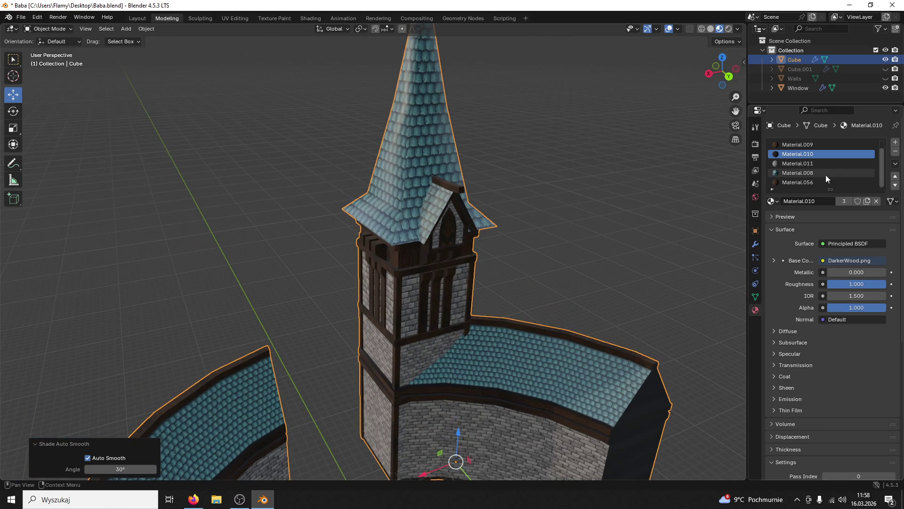
Step: Apply the Smooth by Angle modifier from the Modifiers tab
click(755, 246)
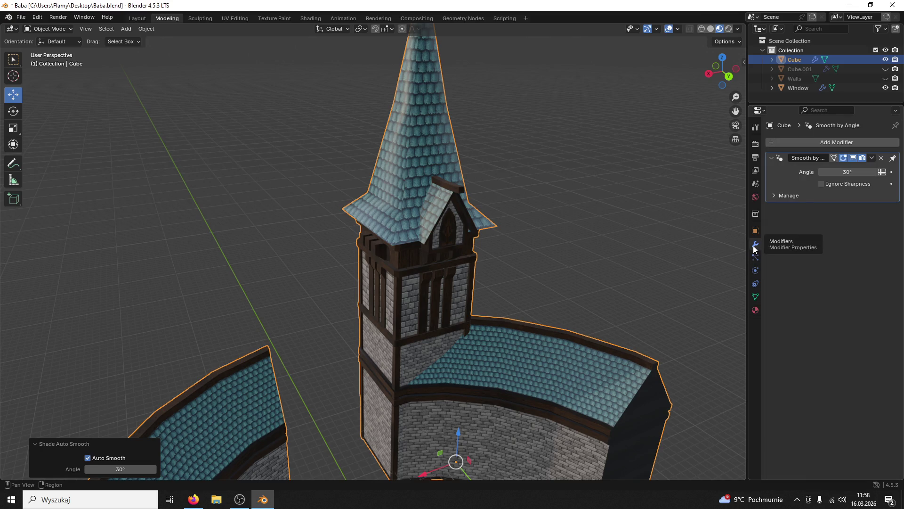
click(872, 157)
click(812, 168)
drag(579, 238, 555, 295)
Step: Save Baba.blend and export the tower as FBX over Babaisyou.fbx on the Desktop
key(ctrl+s)
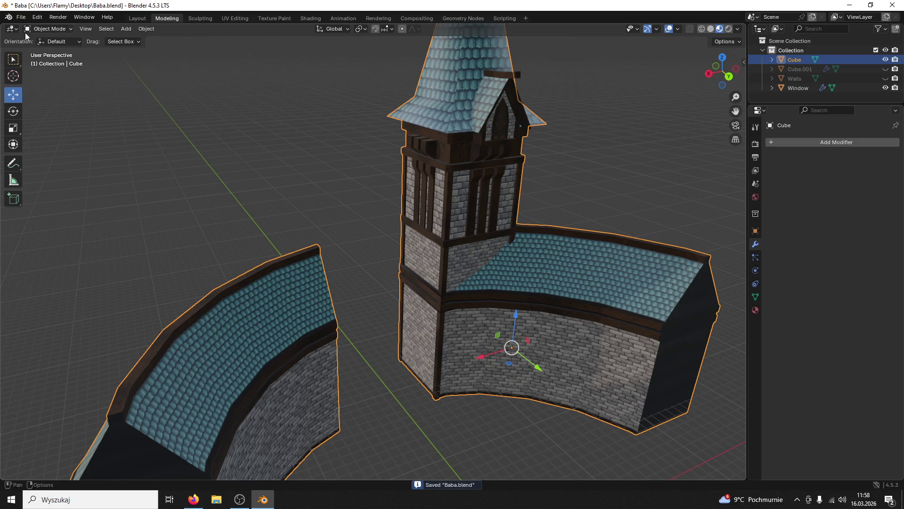
click(20, 16)
mouse_move(47, 165)
click(145, 247)
scroll(down, 3)
click(320, 294)
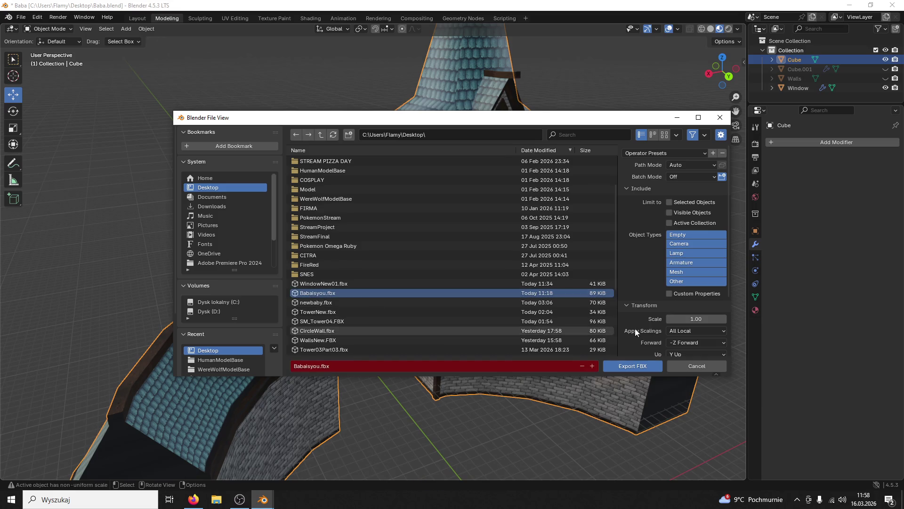
click(619, 368)
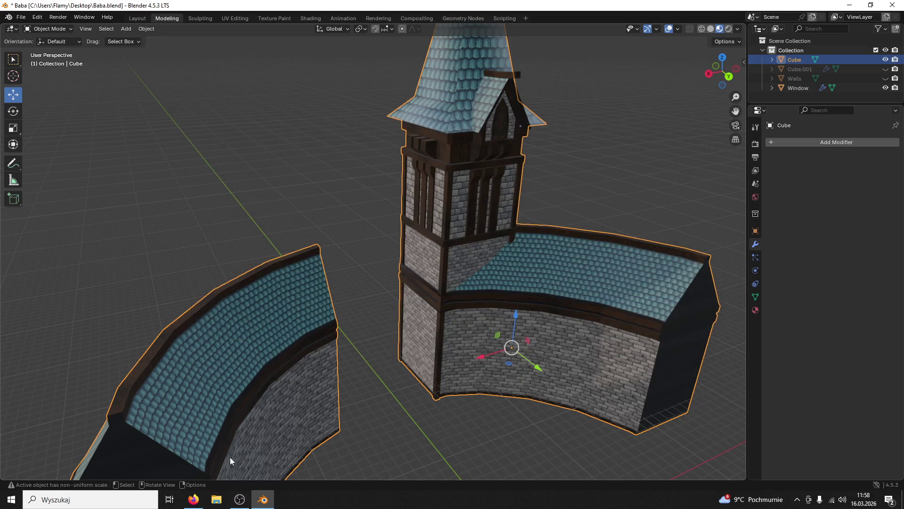
Step: Minimize Blender and open the Game Unreal project from the Animations Fixed folder
click(264, 506)
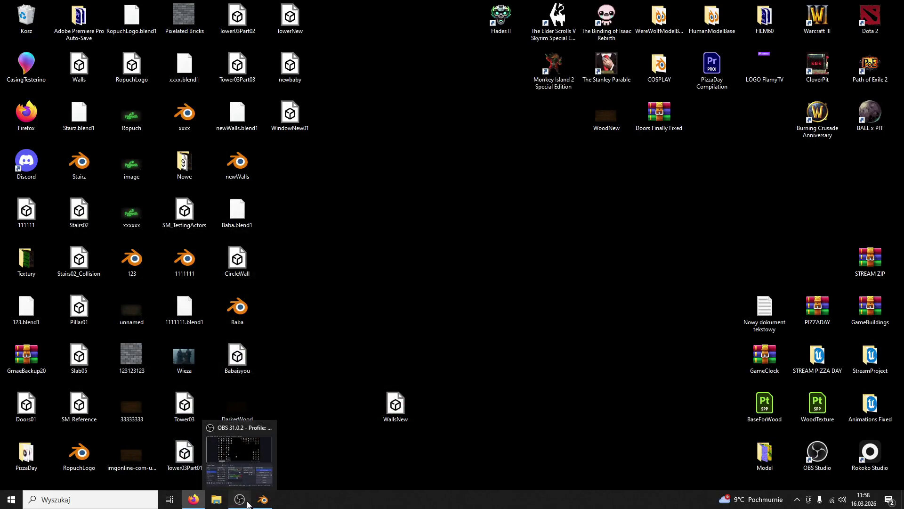
double_click(870, 405)
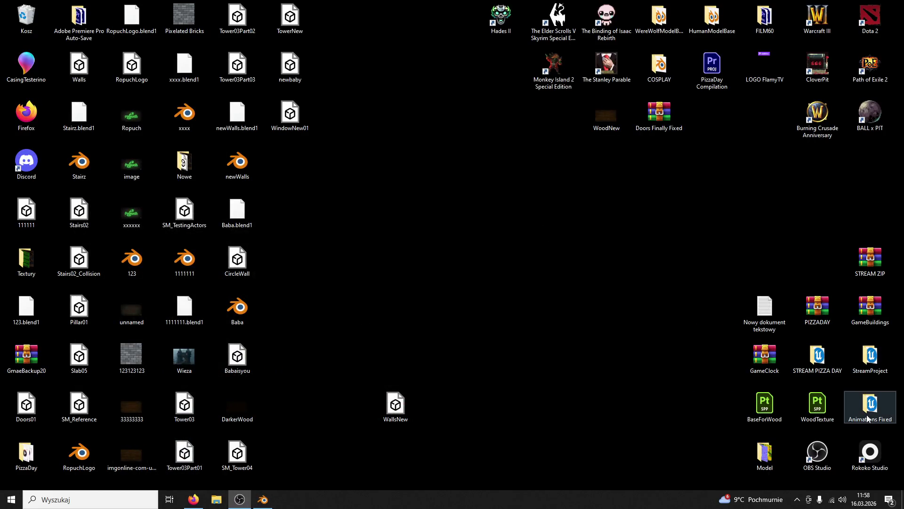
double_click(201, 252)
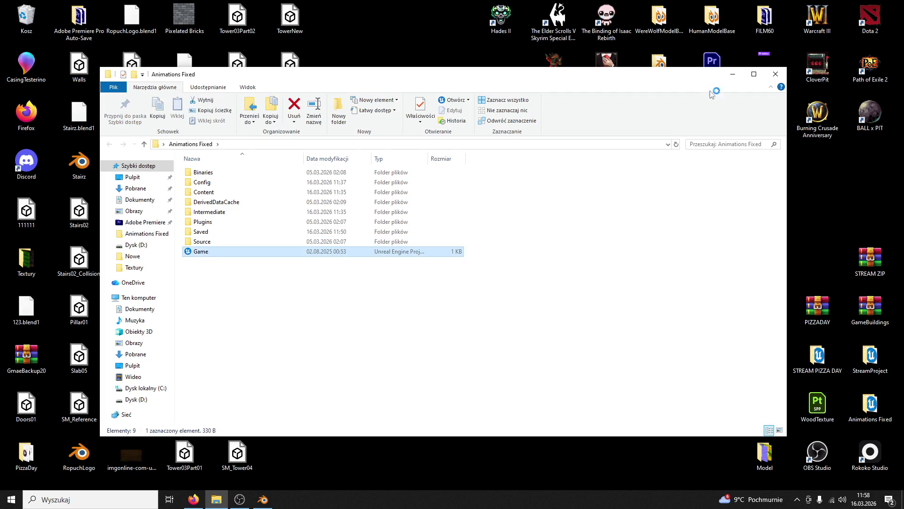
click(776, 74)
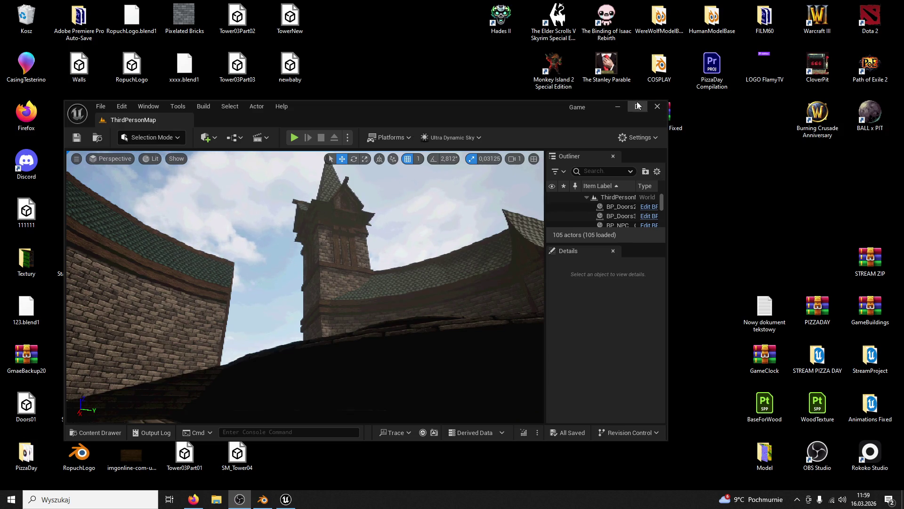
Step: Select CircleWall and reimport it from the ModularV3 > Structures content folder
click(638, 108)
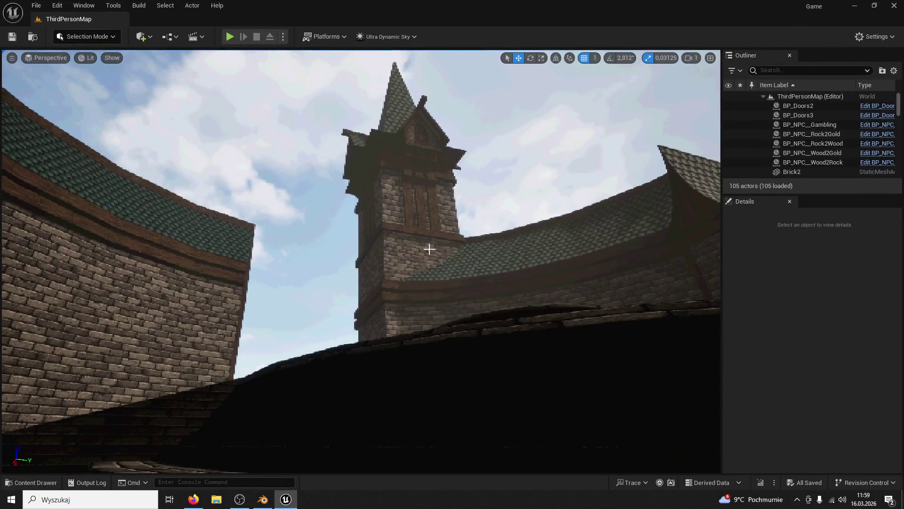
click(430, 244)
click(33, 483)
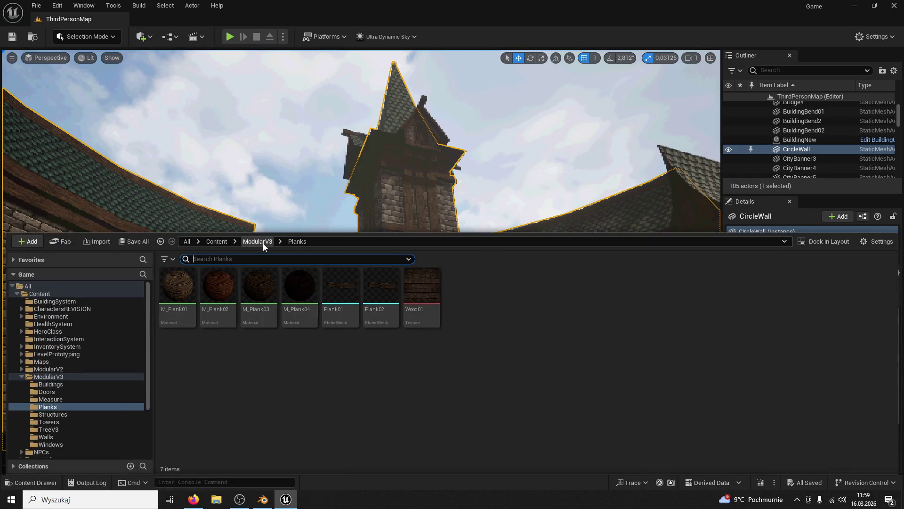
click(257, 241)
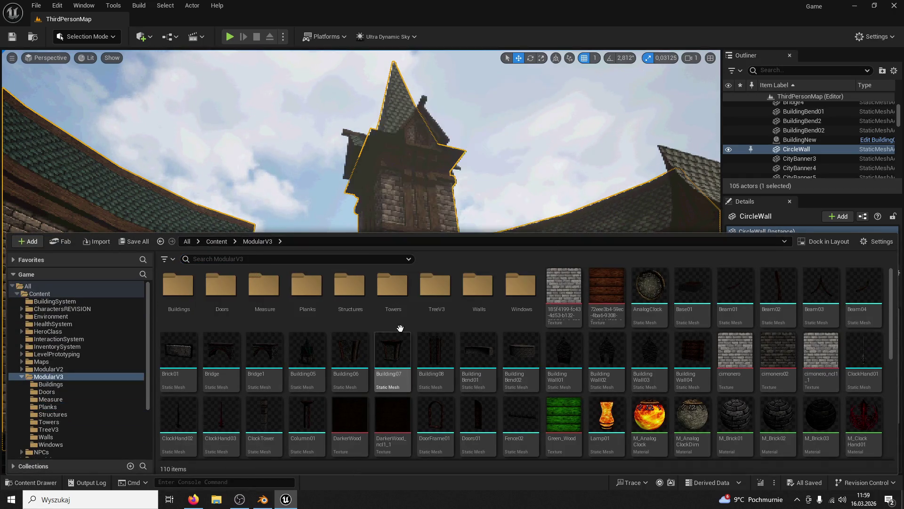
double_click(392, 286)
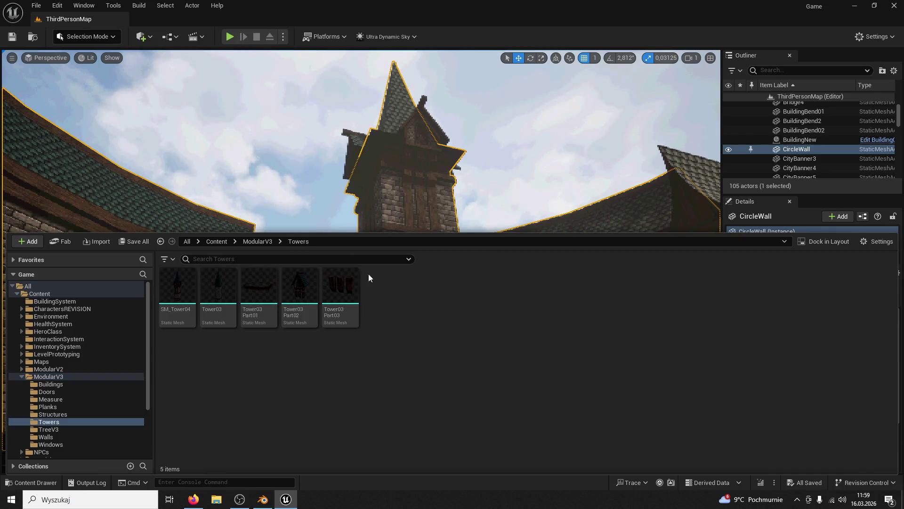
click(269, 244)
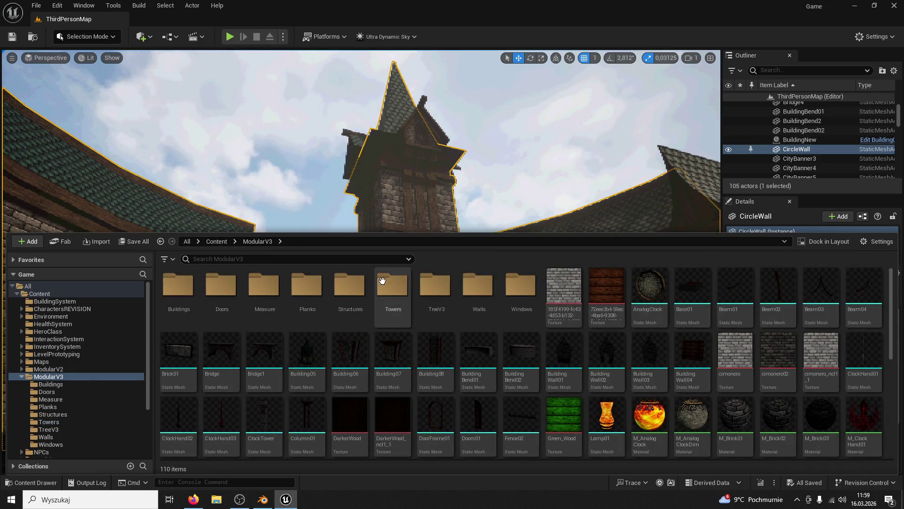
double_click(352, 286)
right_click(193, 293)
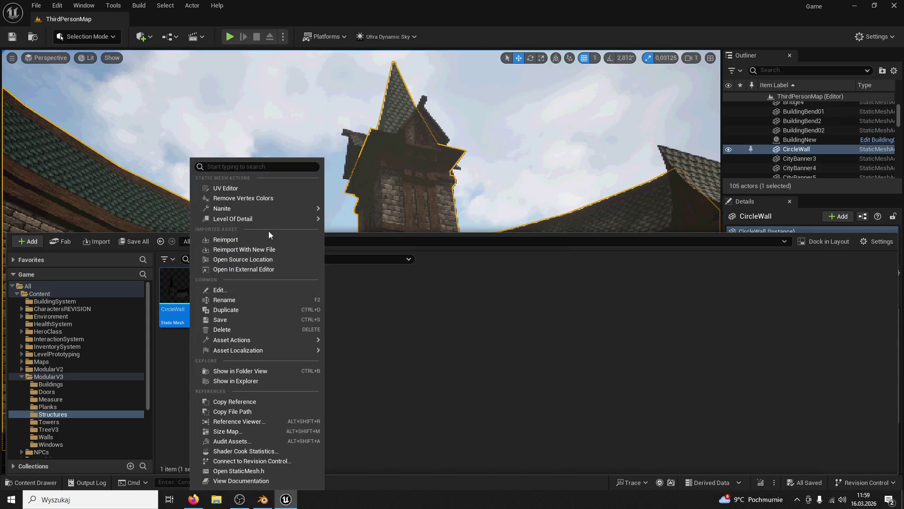
click(257, 245)
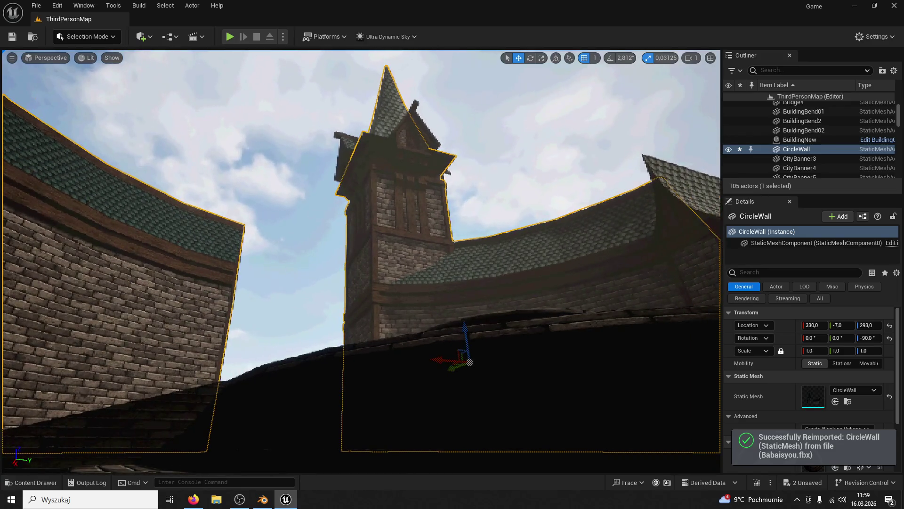
Step: Save the level and start a Play-in-Editor session
scroll(up, 3)
scroll(up, 3)
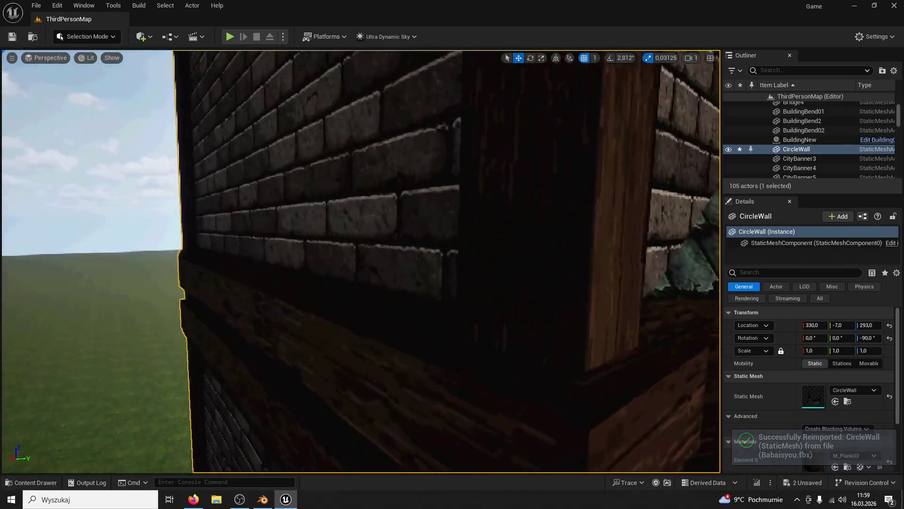
scroll(down, 3)
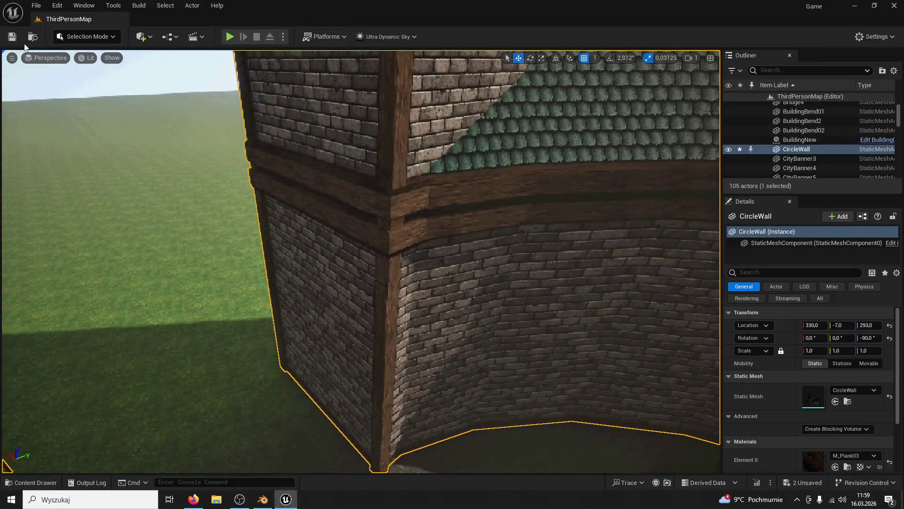
click(61, 38)
click(89, 52)
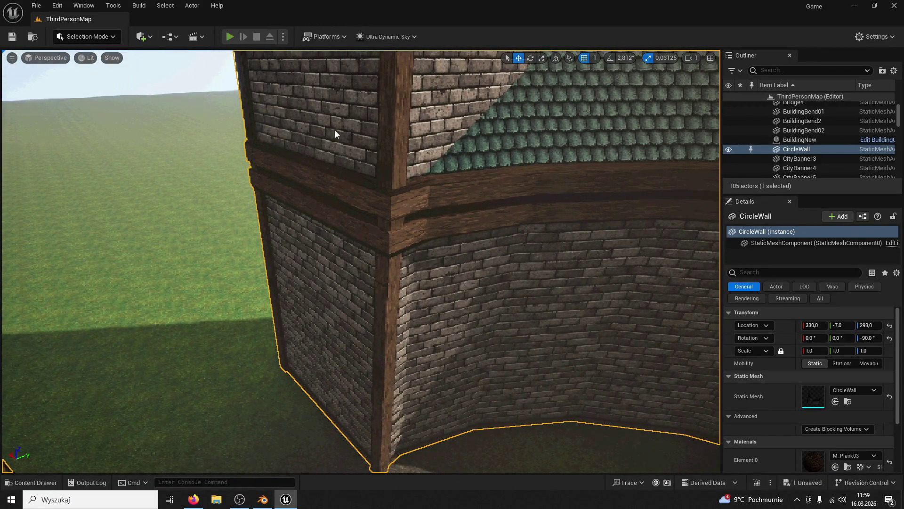
key(alt+p)
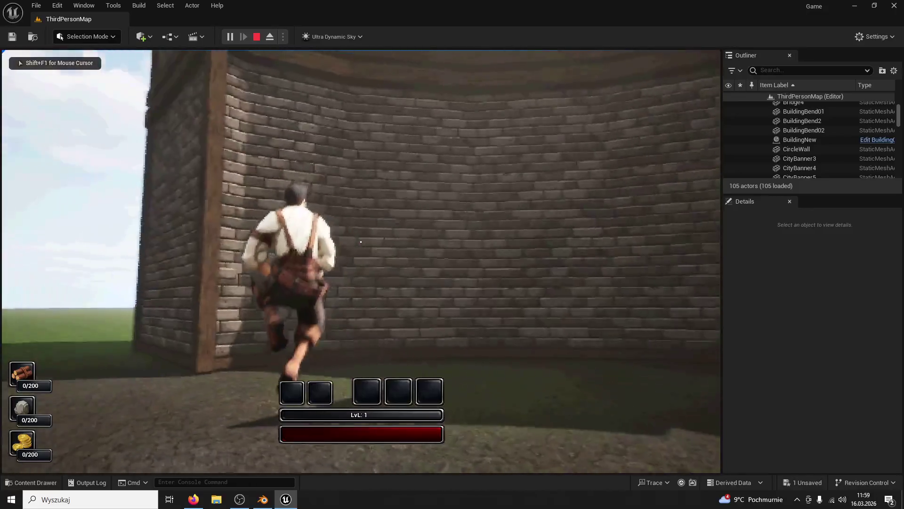
Step: Run and jump the character along the wall and through the brick-wall gap
key(w)
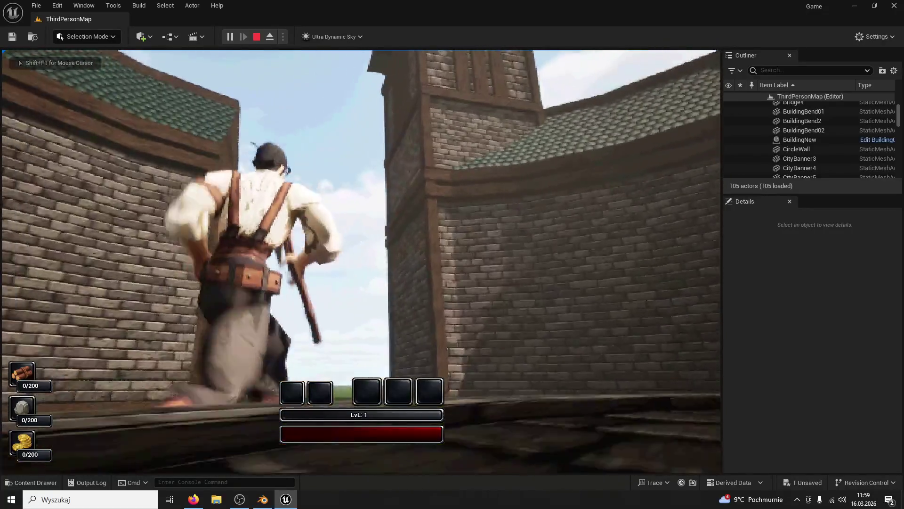
key(space)
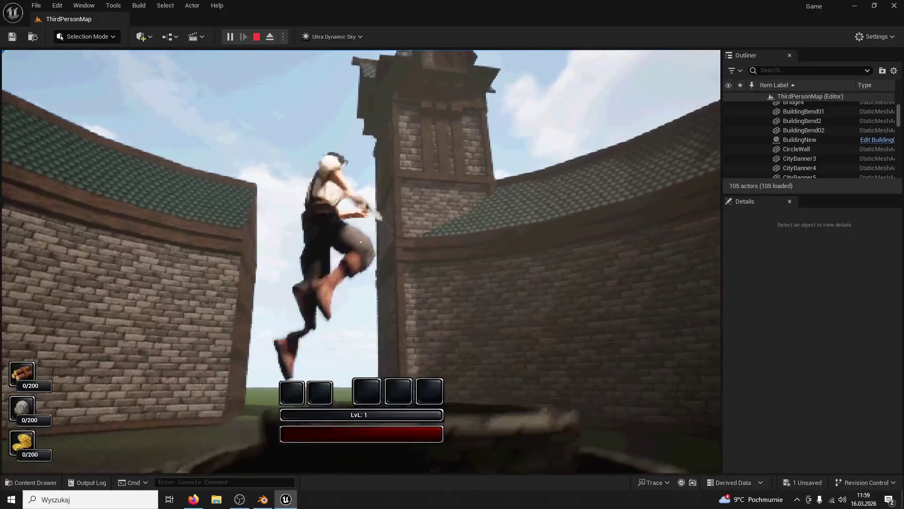
key(space)
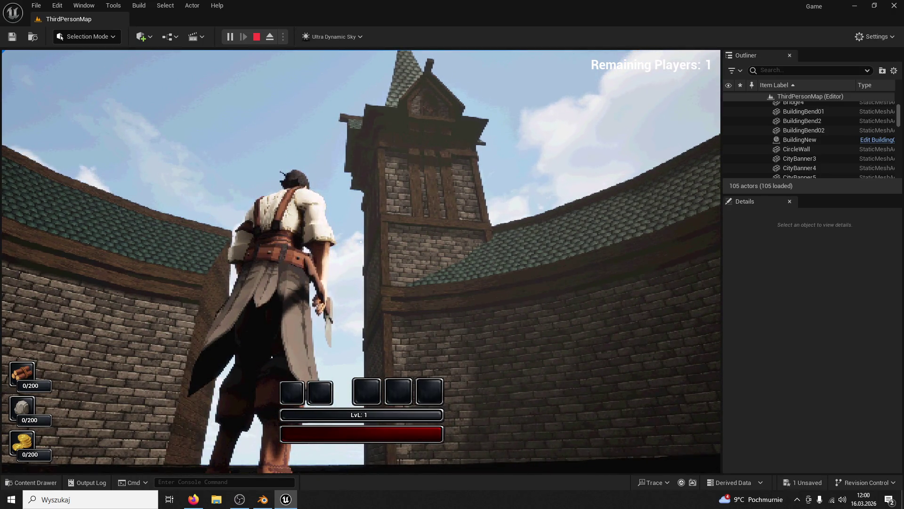
key(space)
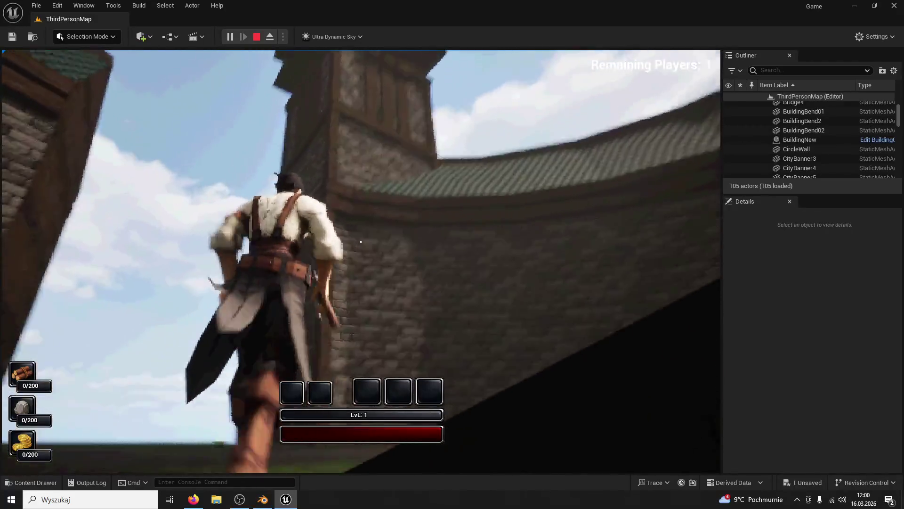
key(w)
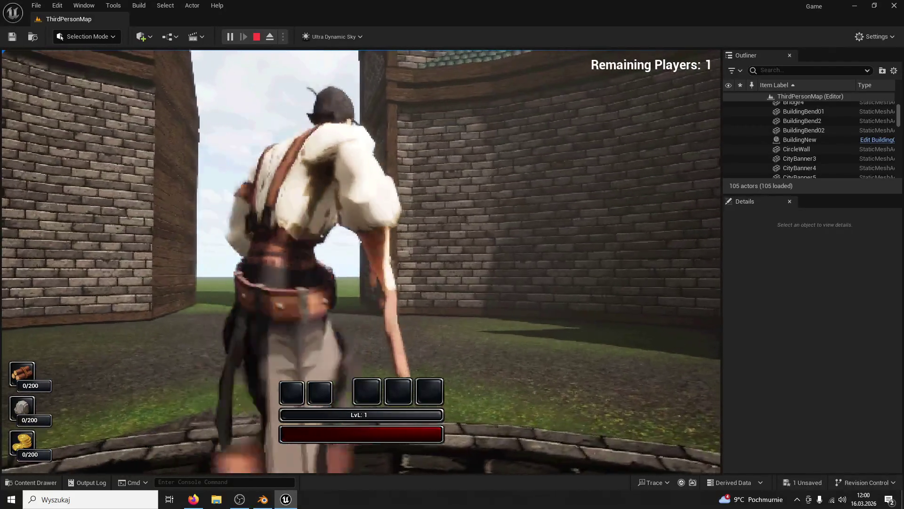
key(w)
key(w)
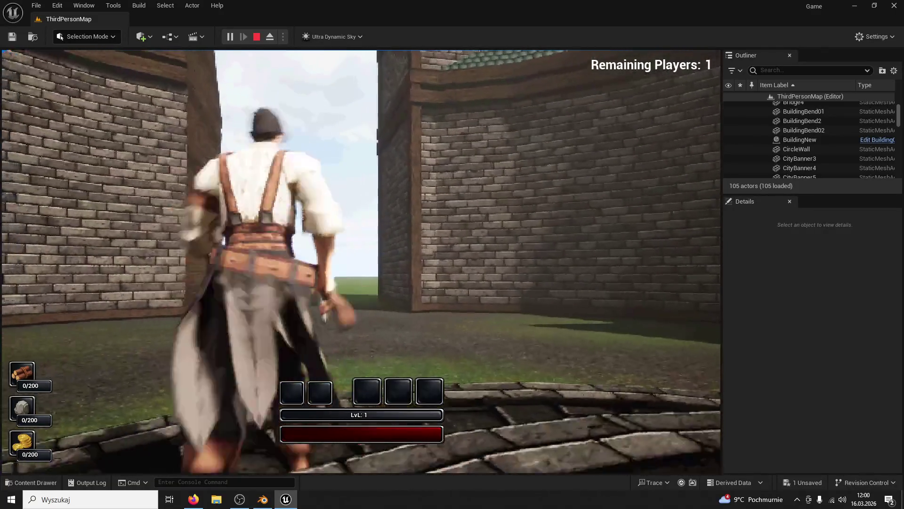
key(w)
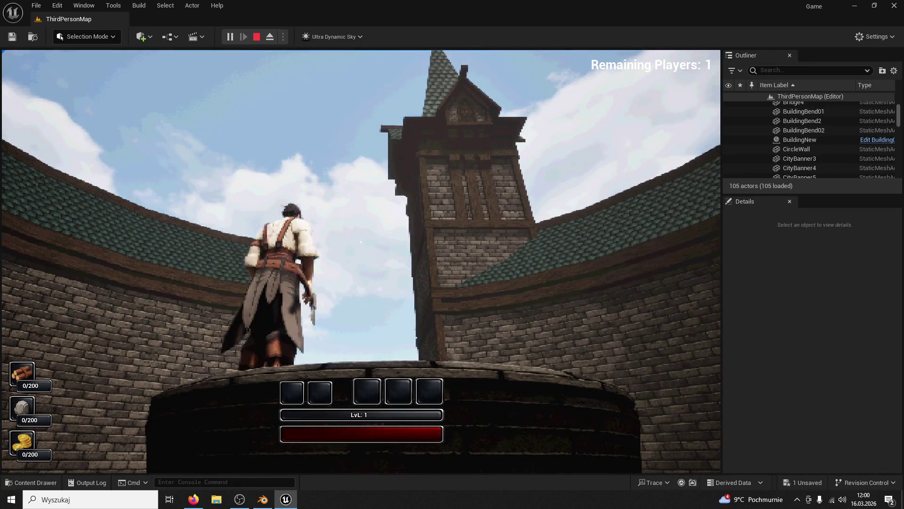
Step: Jump on and off the well rim, cross the well, and climb back onto the wall
key(space)
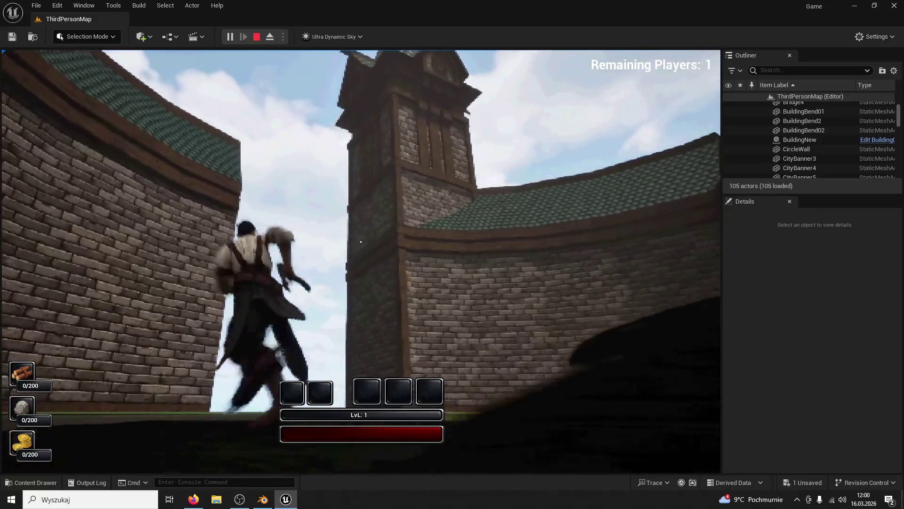
key(space)
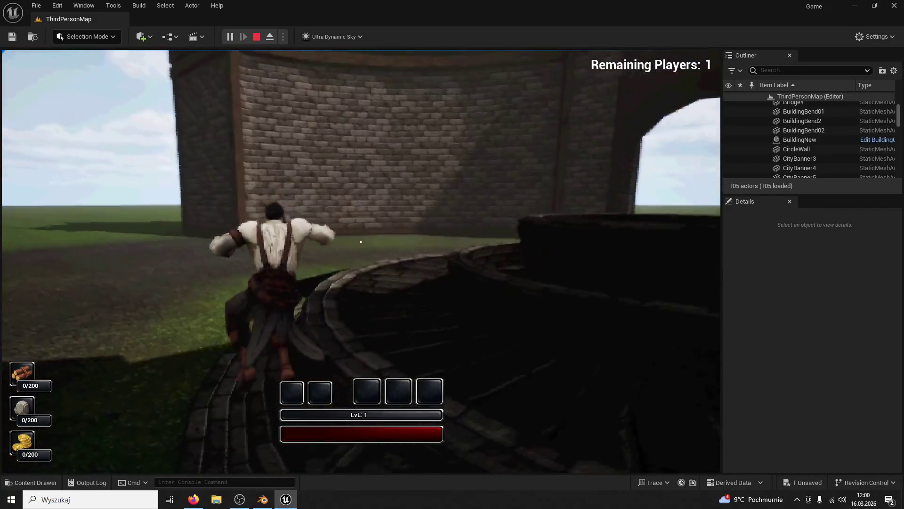
key(space)
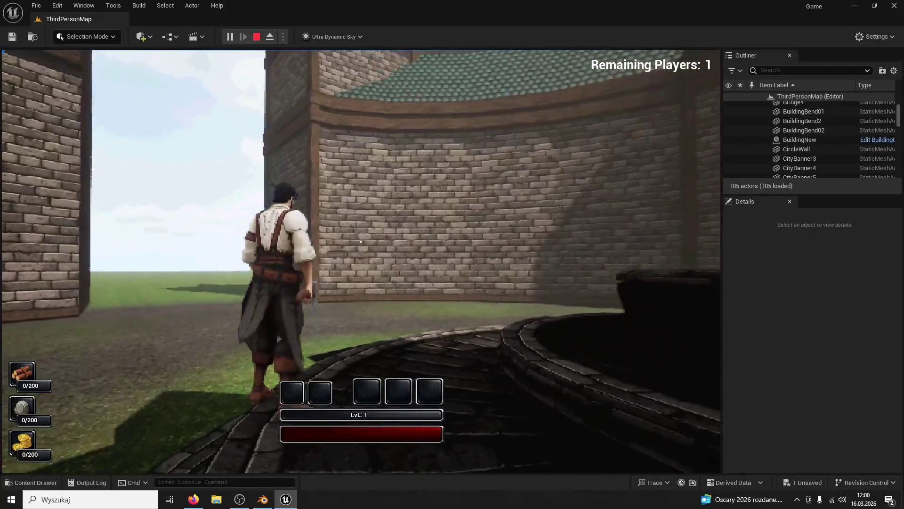
key(space)
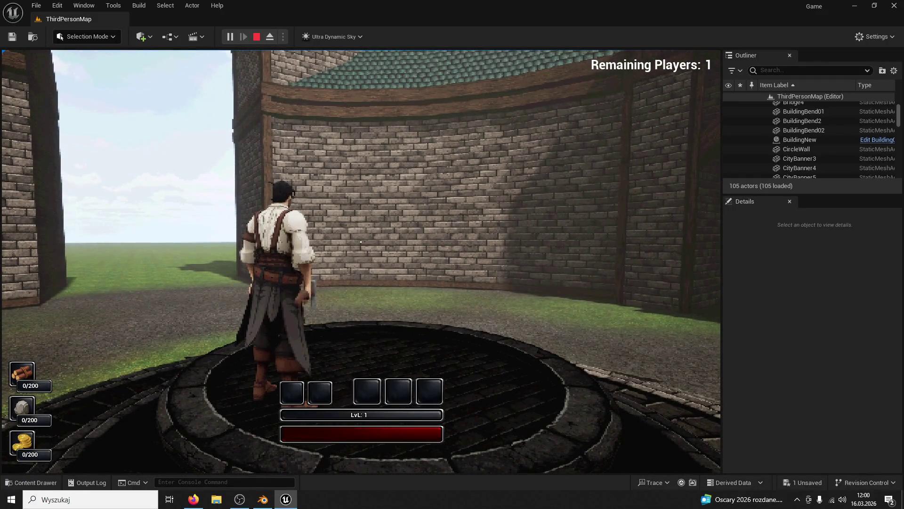
key(w)
key(space)
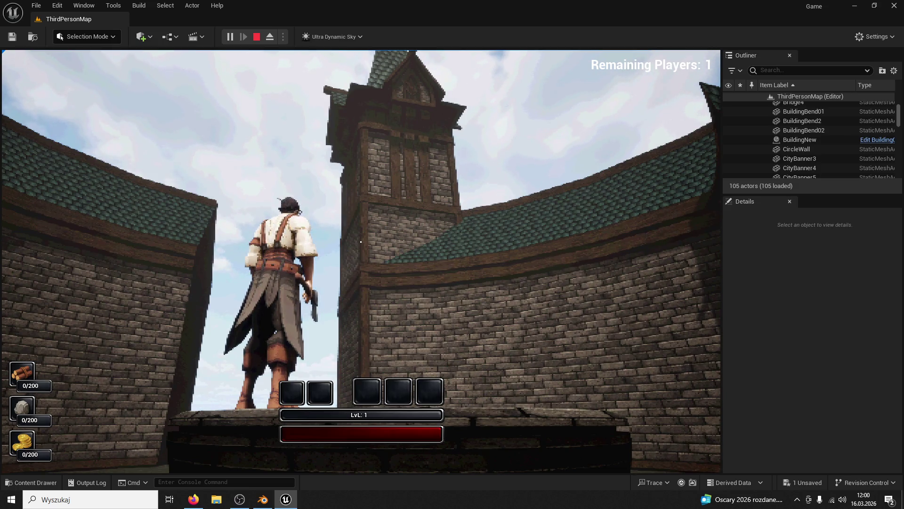
Step: Run the character into the courtyard, jump over and along the well, then stop play
key(w)
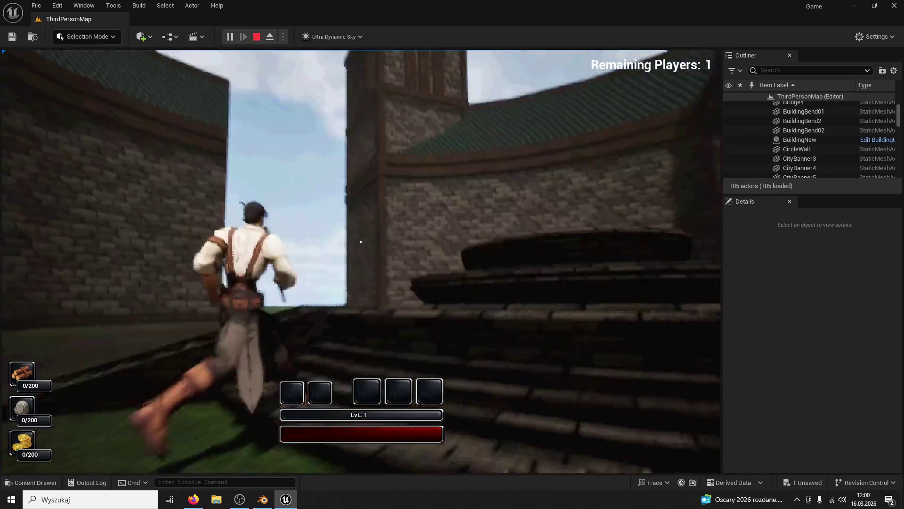
key(space)
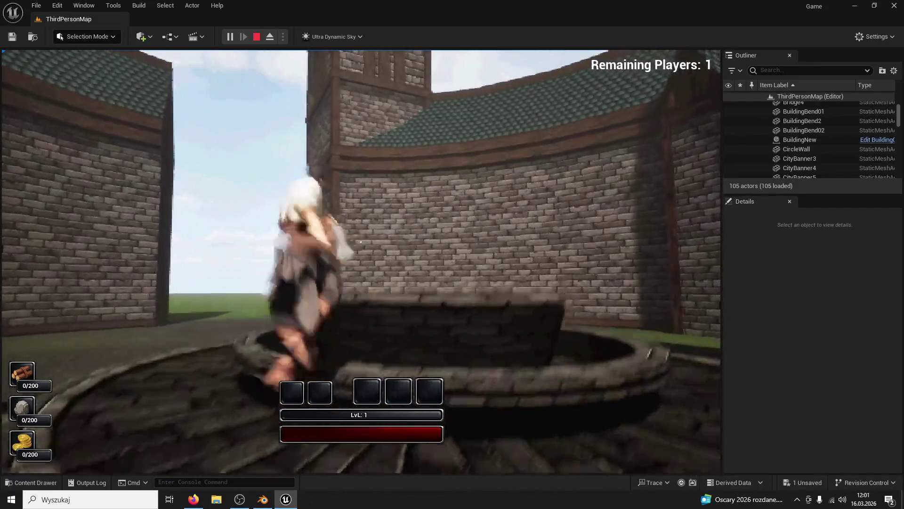
key(space)
key(w)
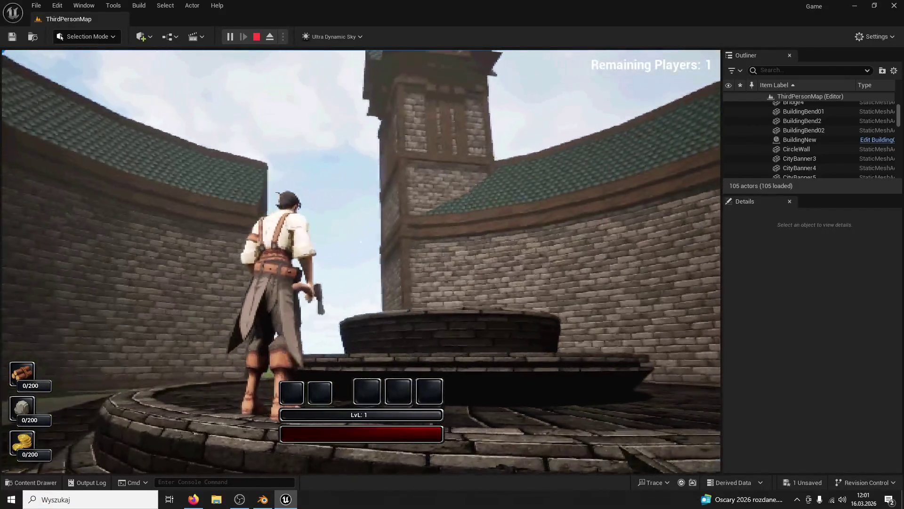
key(Escape)
Step: Pull the editor view back and tilt it up to show the castle and whole spire
drag(309, 61, 313, 35)
drag(358, 259, 383, 152)
drag(209, 50, 209, 123)
Step: Play again, running up the stairs, through the wall gap and up the brick wall, then stop
click(229, 37)
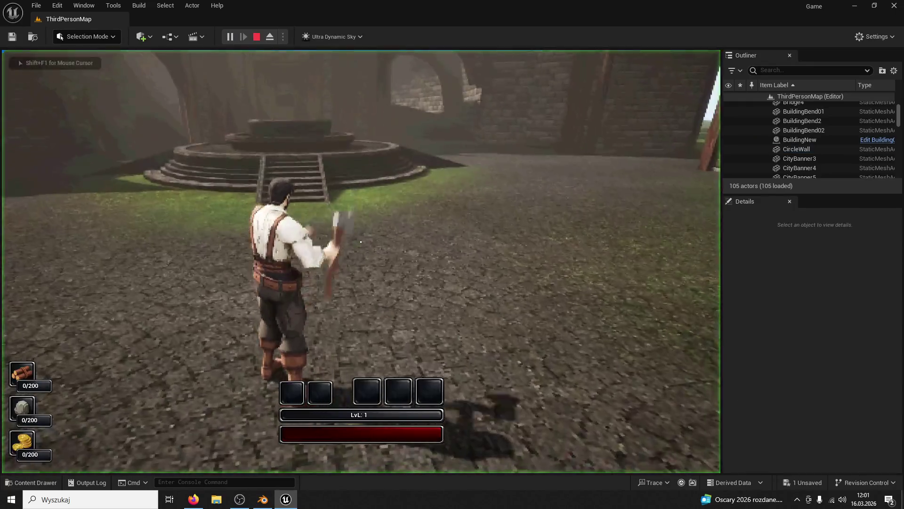
key(w)
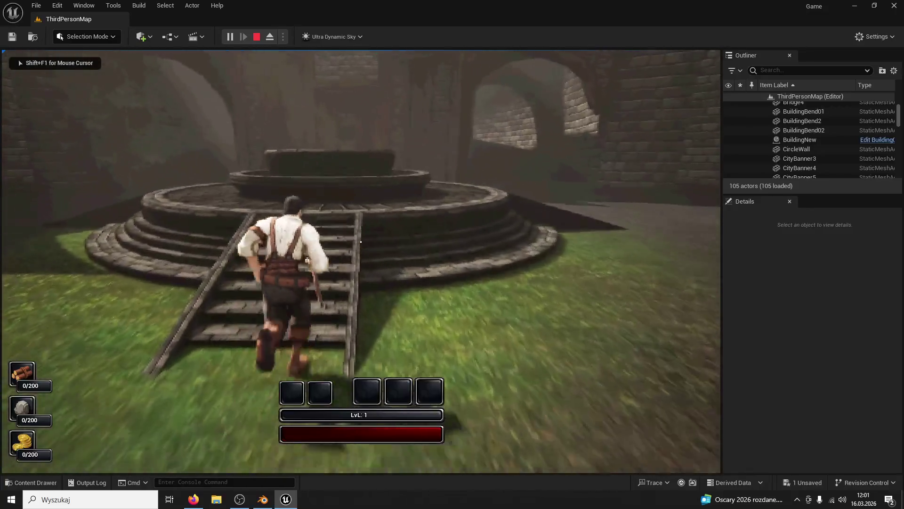
key(w)
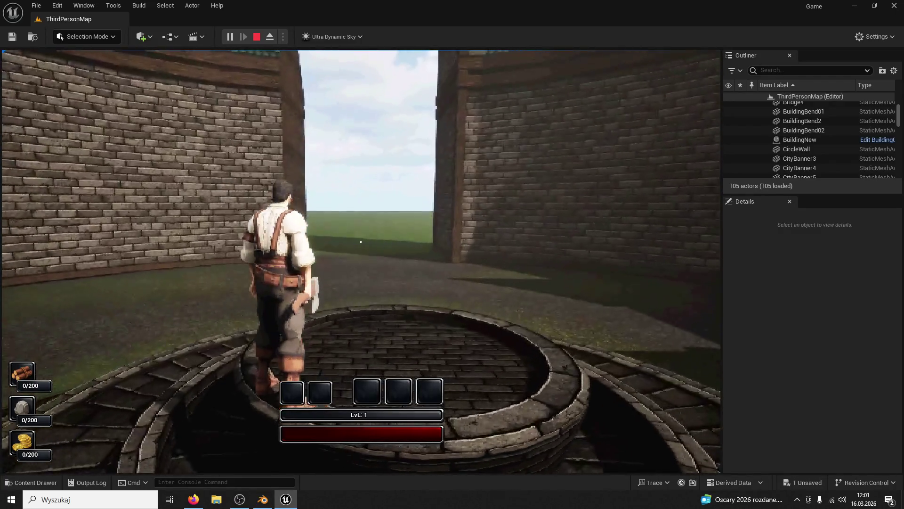
key(w)
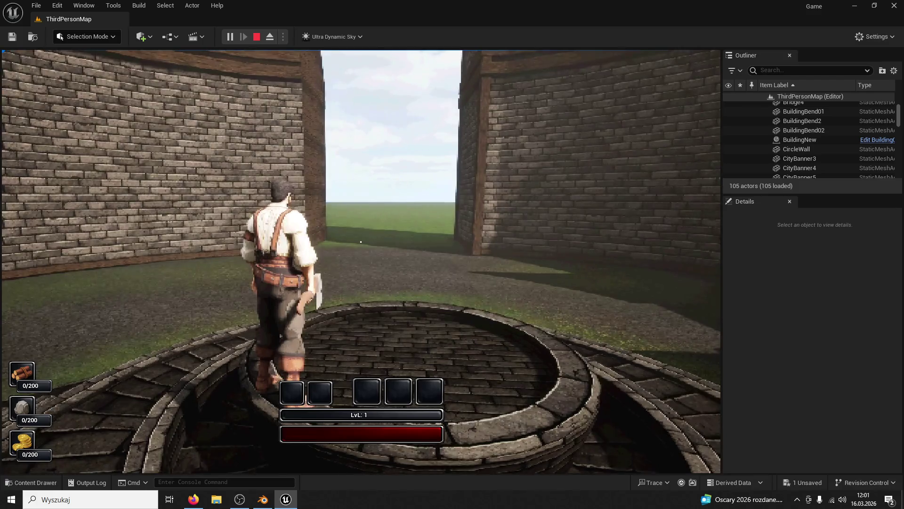
key(w)
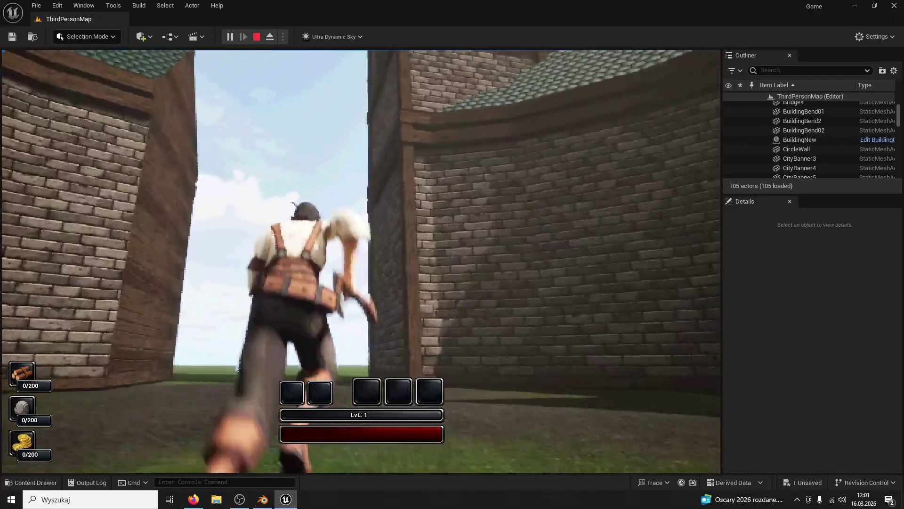
key(space)
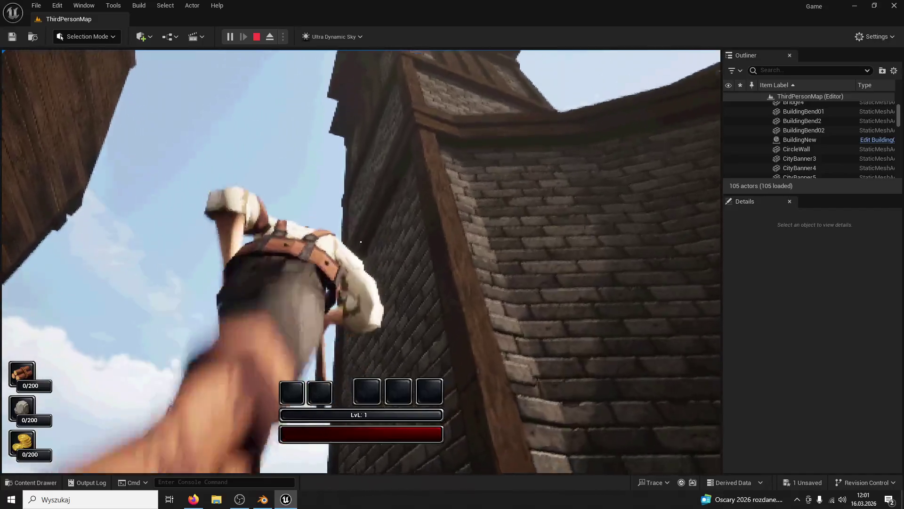
key(w)
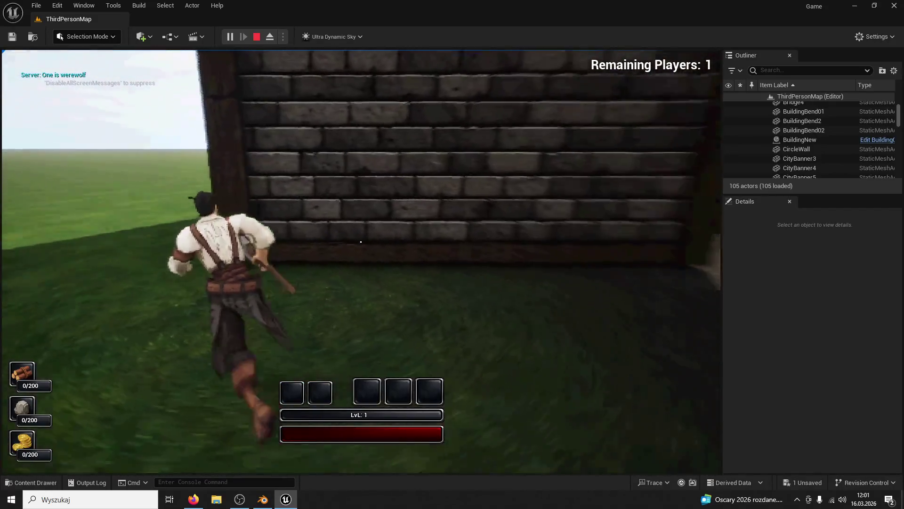
key(Escape)
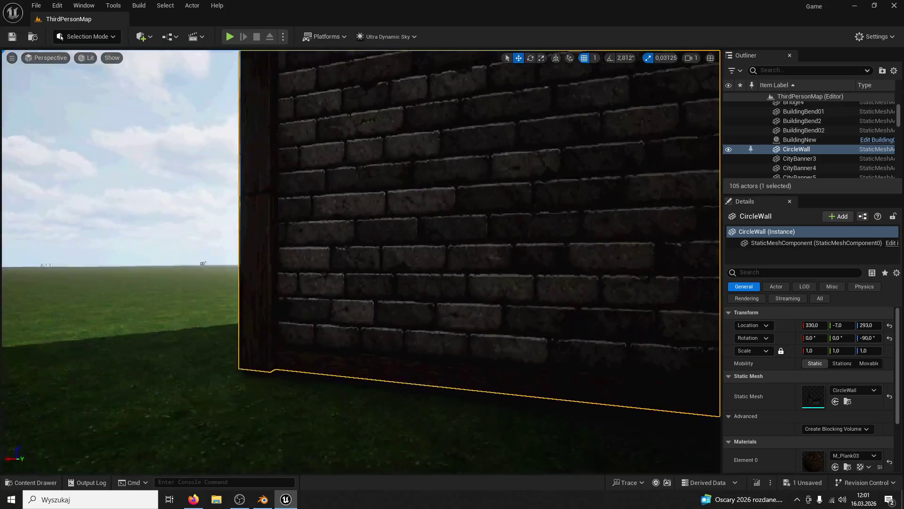
Step: Select the four tower window pieces, WindowNew01–04, and frame them in the view
key(s)
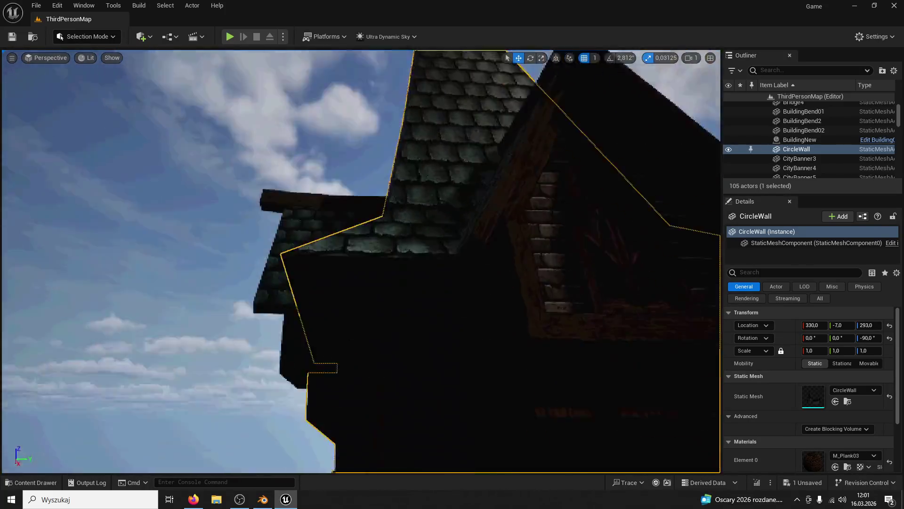
click(360, 182)
click(222, 151)
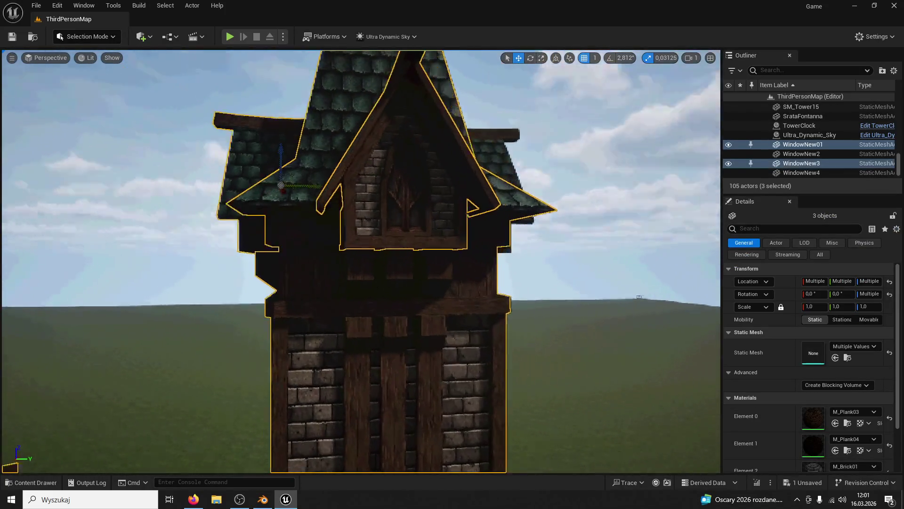
key(w)
click(331, 127)
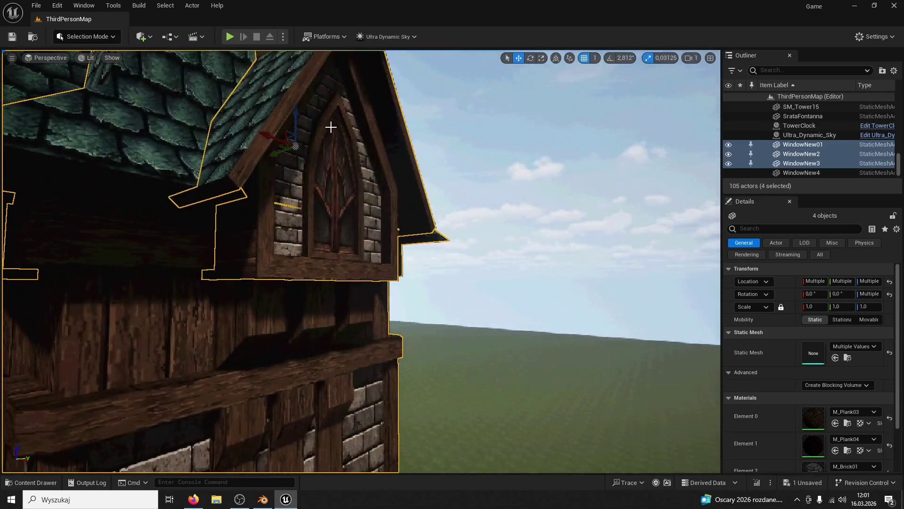
click(405, 166)
drag(406, 166, 284, 338)
key(f)
Step: Lower the view beside the wall corner and start playing the level
drag(343, 181, 21, 41)
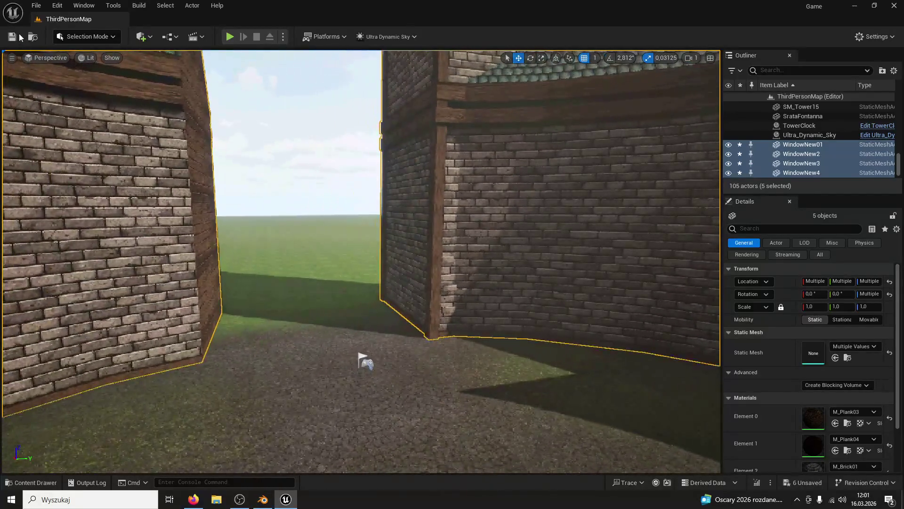
click(87, 37)
click(230, 36)
Step: Run the character up the fountain stairs and across its top toward the tower
key(w)
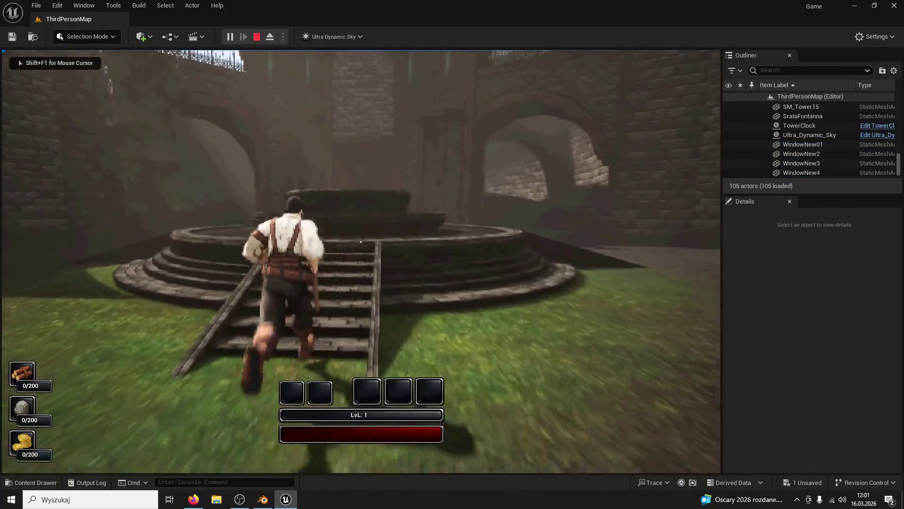
key(w)
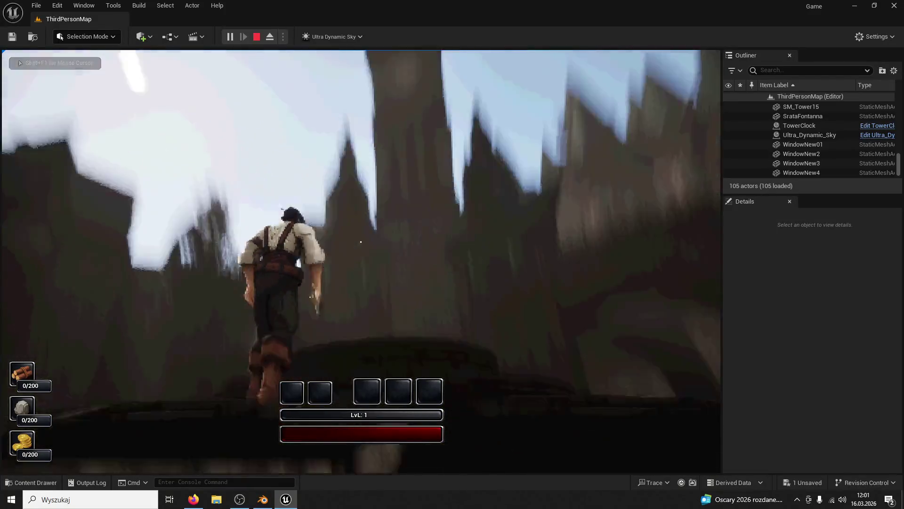
key(w)
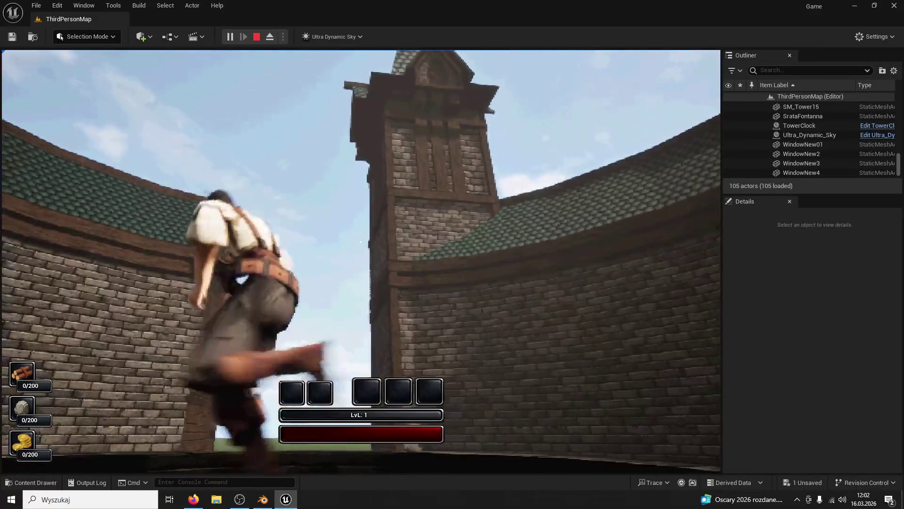
key(w)
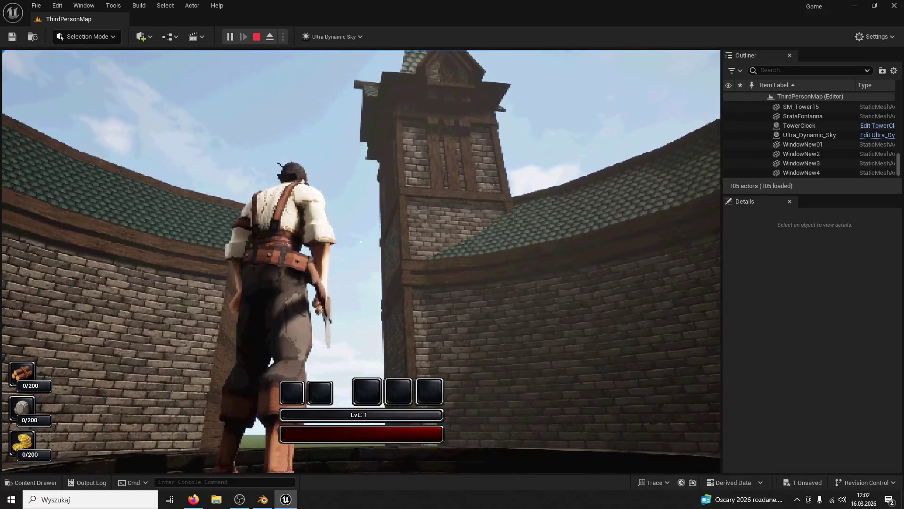
Step: Snip the game view of the clock tower and walls to the clipboard
key(super+shift+s)
key(Escape)
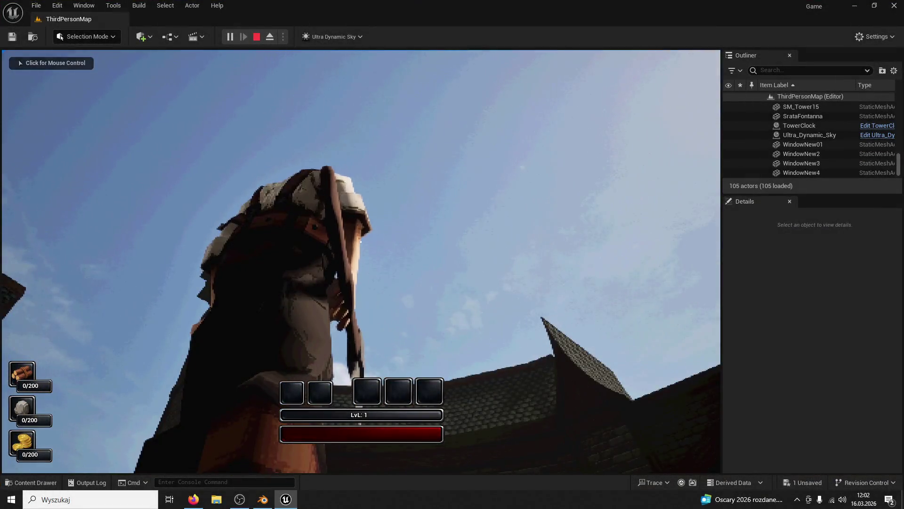
click(1, 164)
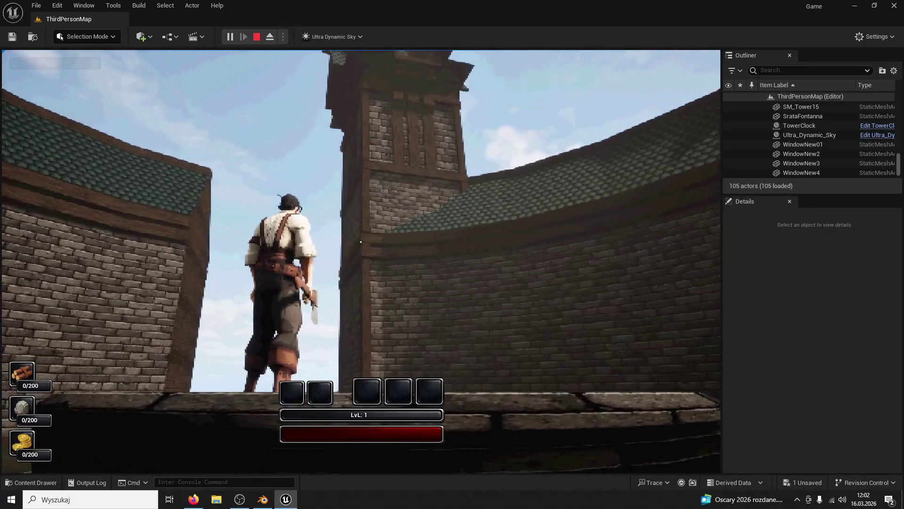
key(super+shift+s)
drag(218, 54, 610, 440)
key(super)
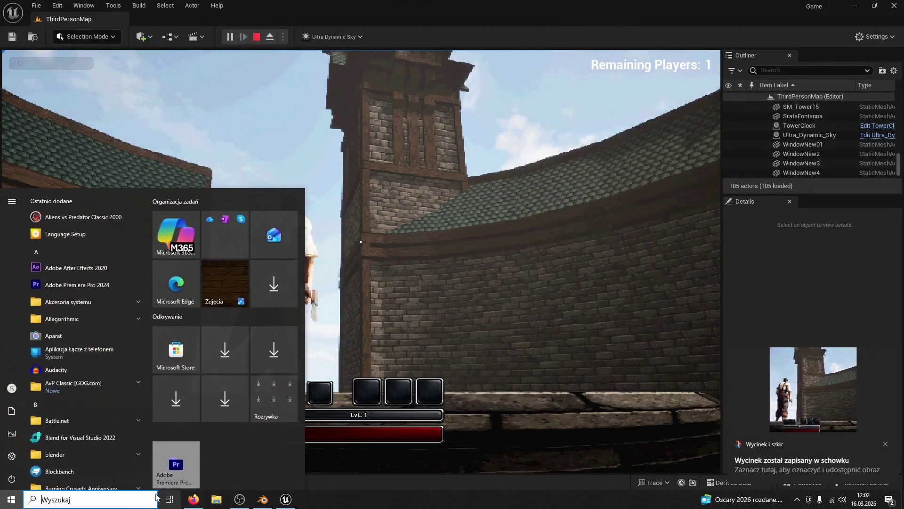
Step: Launch Paint and paste the tower snip onto the canvas
text(PAINT)
key(Return)
key(ctrl+v)
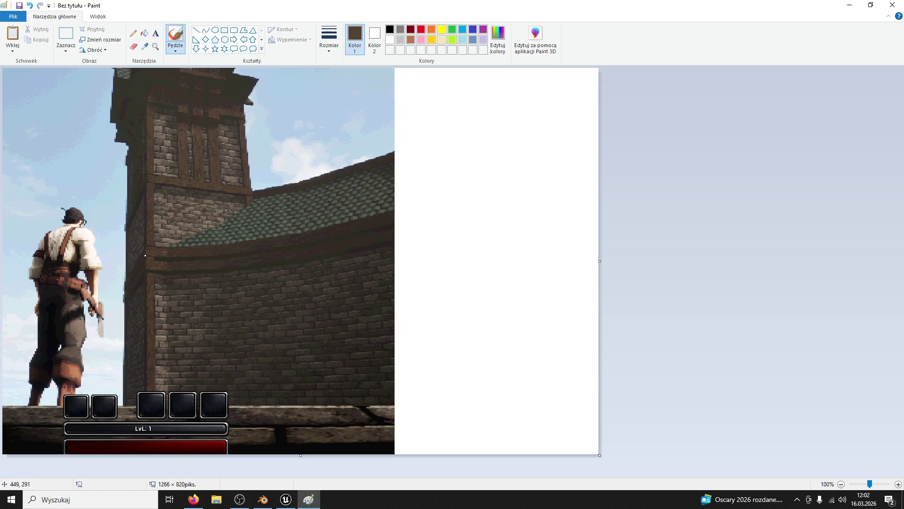
Step: Mark the roof-tower joint with the thickest brush size, then close Paint without saving
click(329, 42)
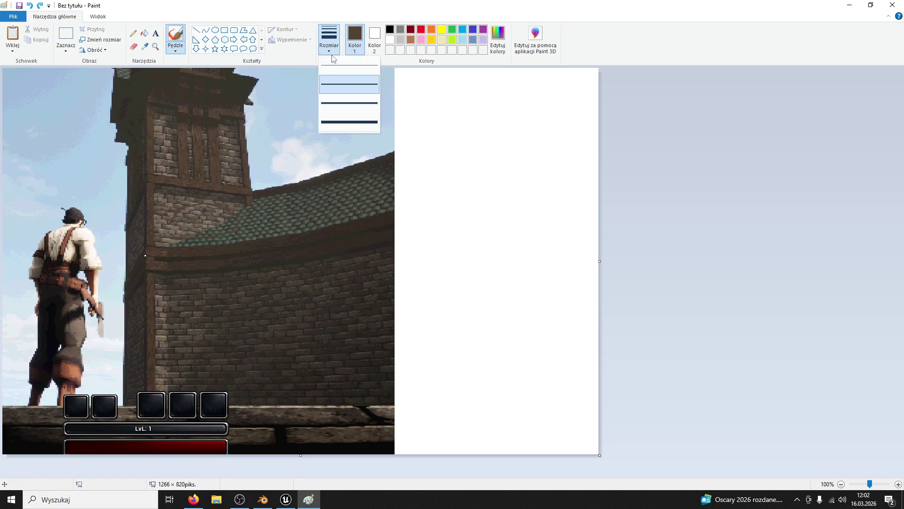
click(343, 123)
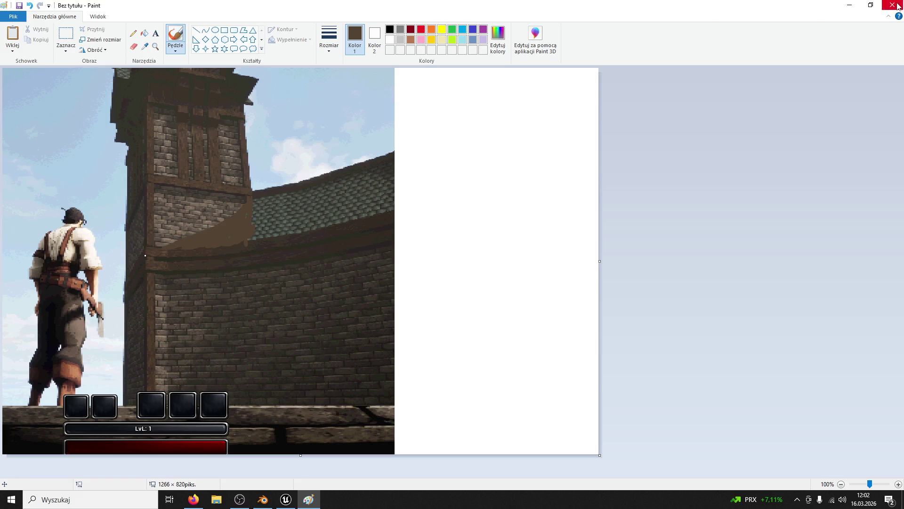
click(897, 6)
click(467, 251)
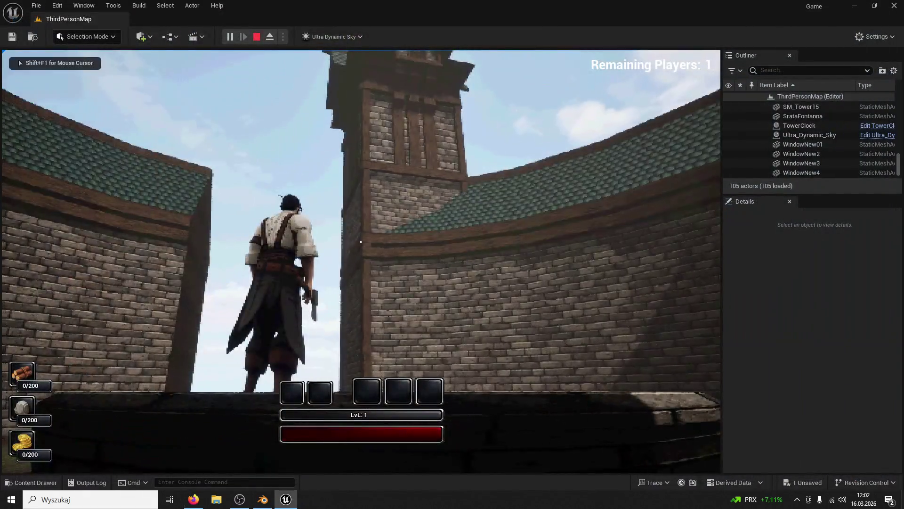
Step: Walk the character across the fountain rim and up to the wall-top walkway
key(w)
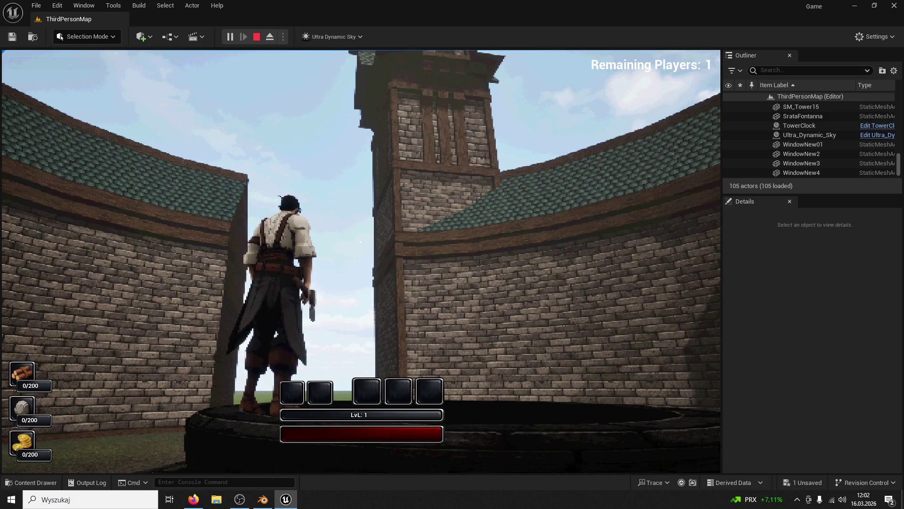
key(w)
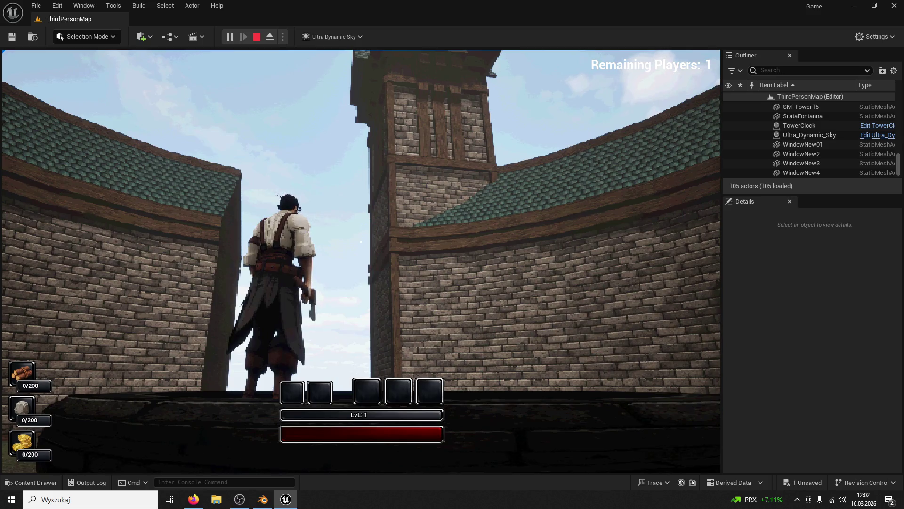
key(super)
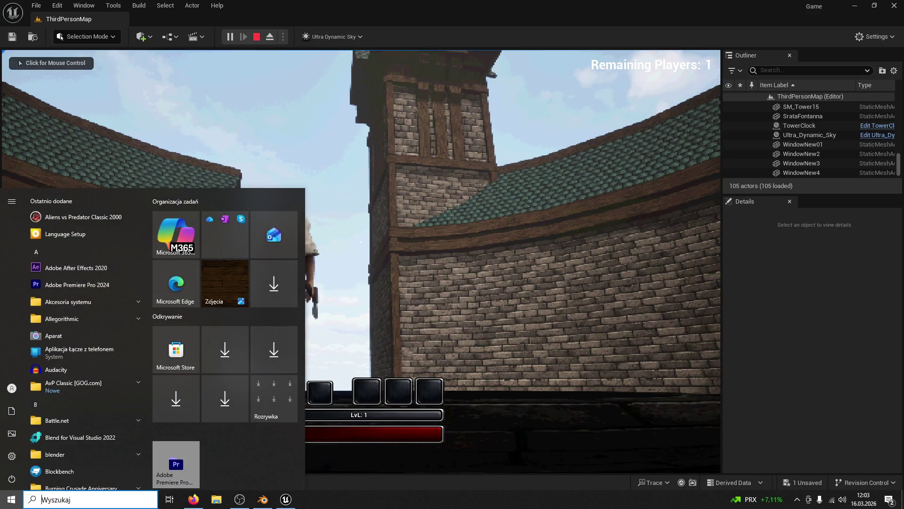
key(Escape)
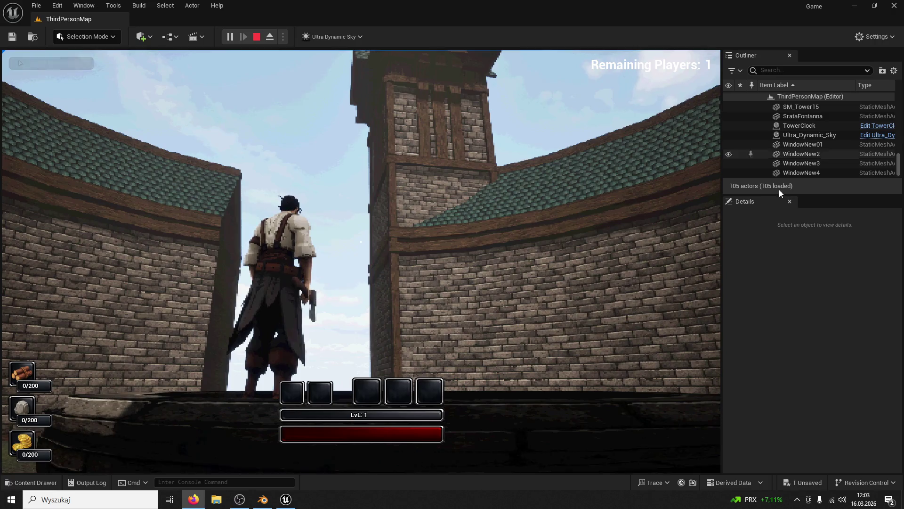
key(w)
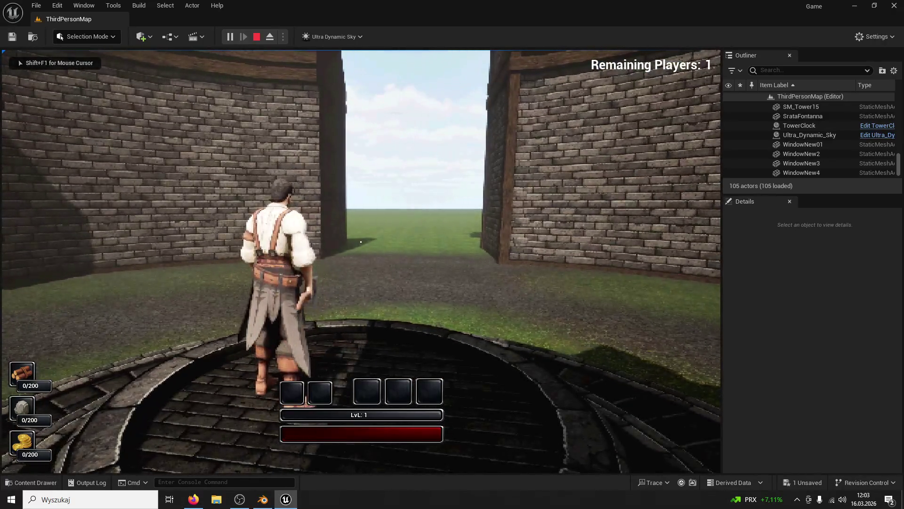
key(w)
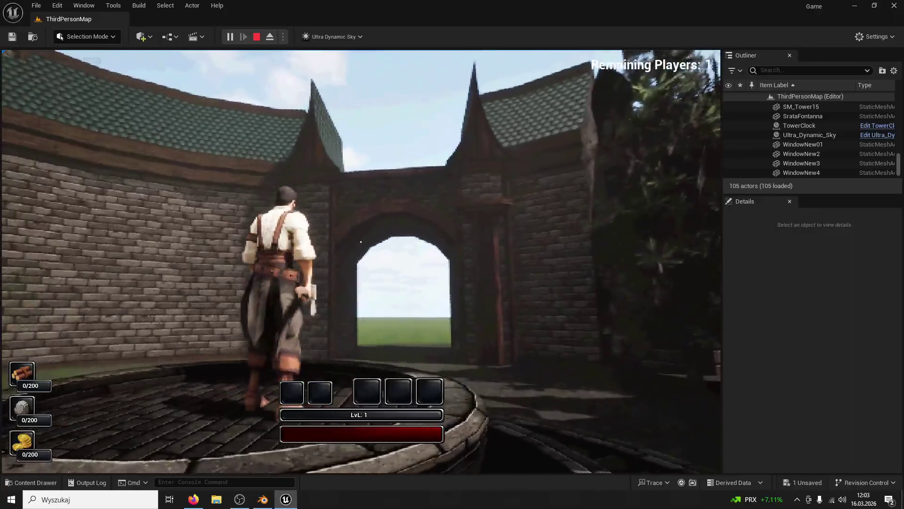
key(w)
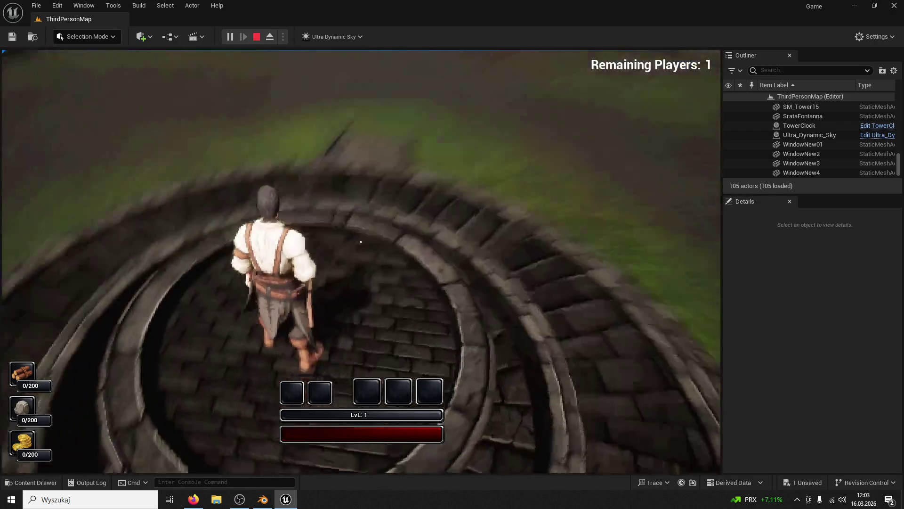
Step: End the play session and quit Unreal, answering the CircleWall save prompt
key(Escape)
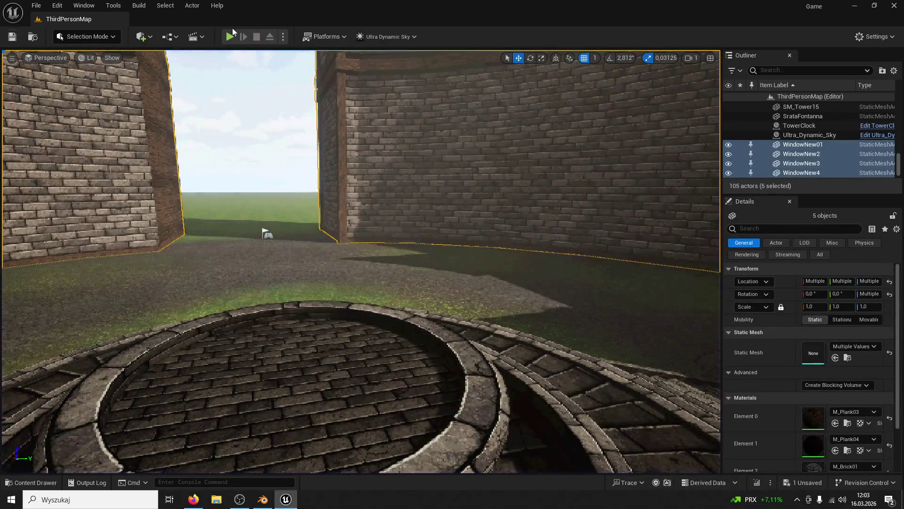
click(894, 6)
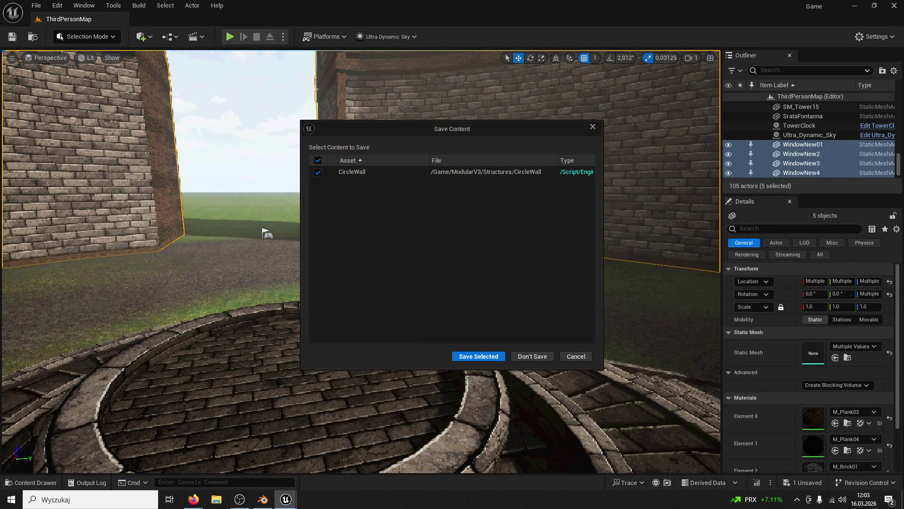
click(498, 356)
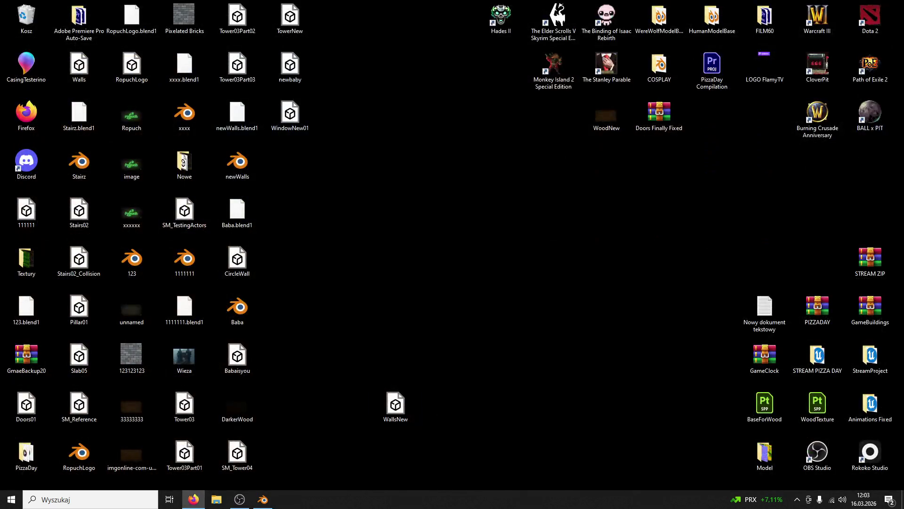
Step: Bring Blender to the front and zoom and orbit to look down on the tower
click(263, 499)
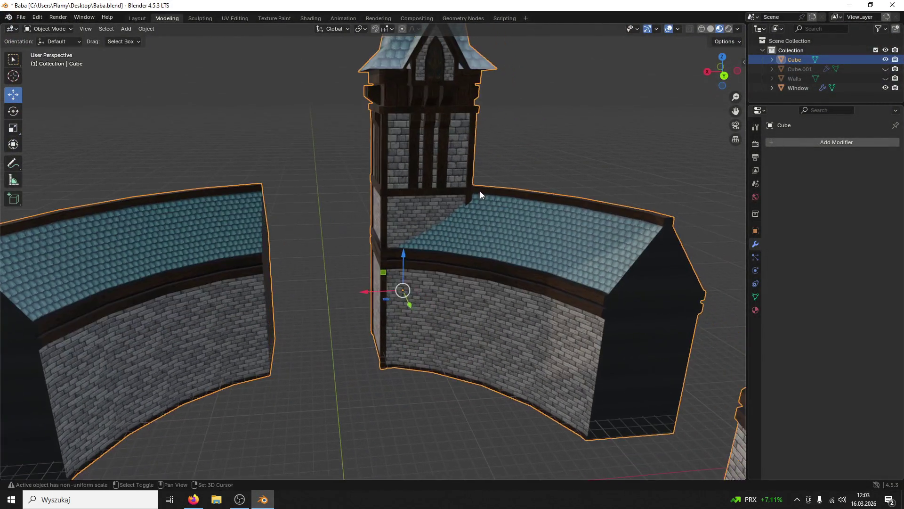
scroll(up, 3)
scroll(down, 3)
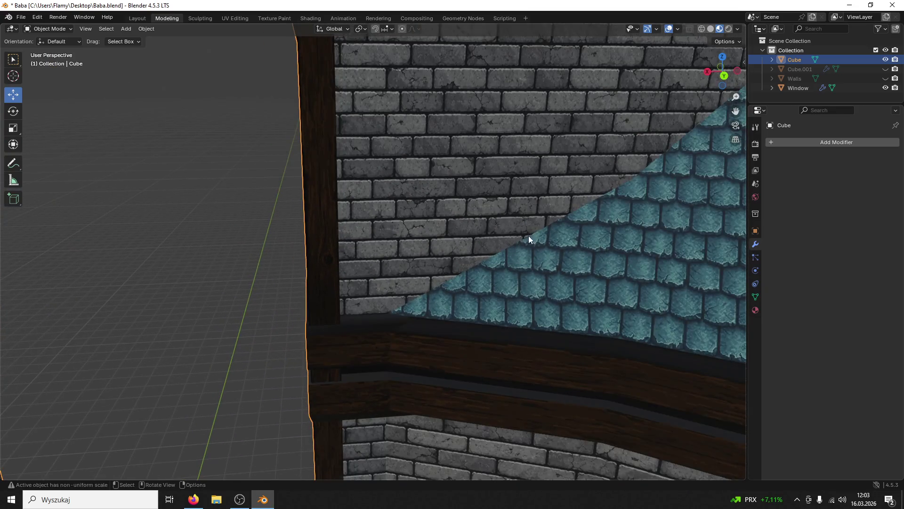
scroll(down, 3)
scroll(up, 3)
scroll(down, 3)
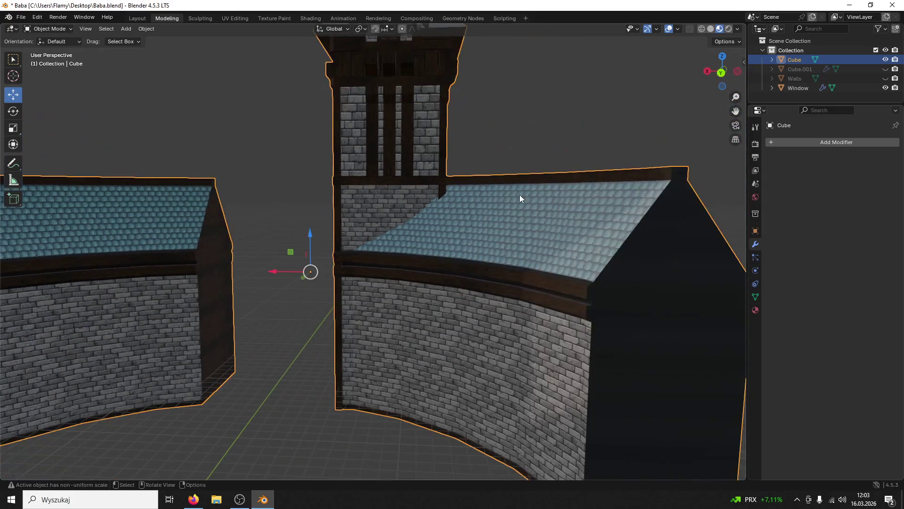
drag(529, 239, 492, 233)
scroll(up, 3)
scroll(down, 3)
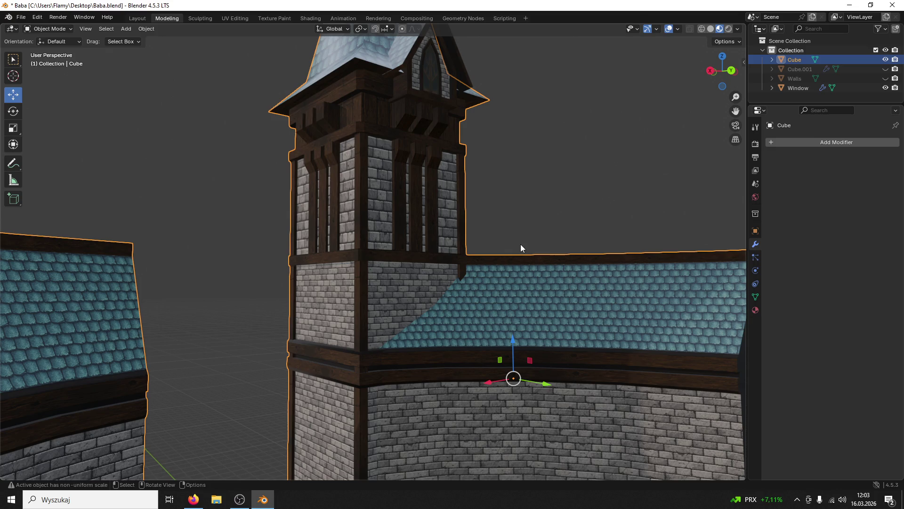
Step: Orbit around the tower and curved roofed wall, then open the interaction mode list
drag(554, 246, 424, 245)
drag(364, 318, 418, 291)
scroll(down, 3)
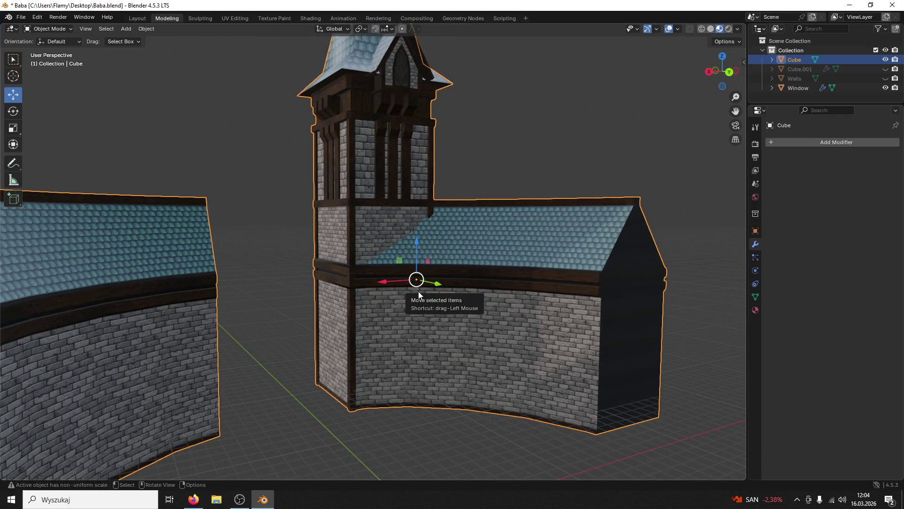
drag(418, 291, 402, 229)
scroll(up, 3)
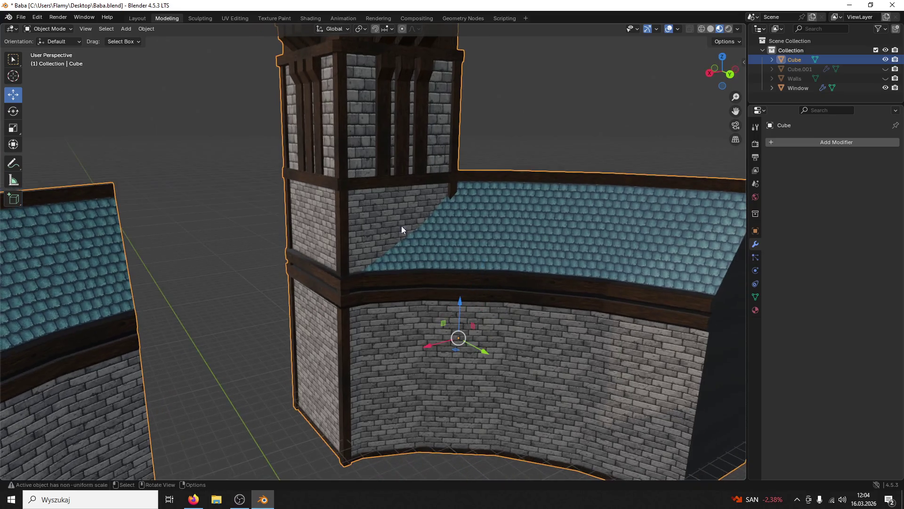
scroll(down, 3)
click(48, 28)
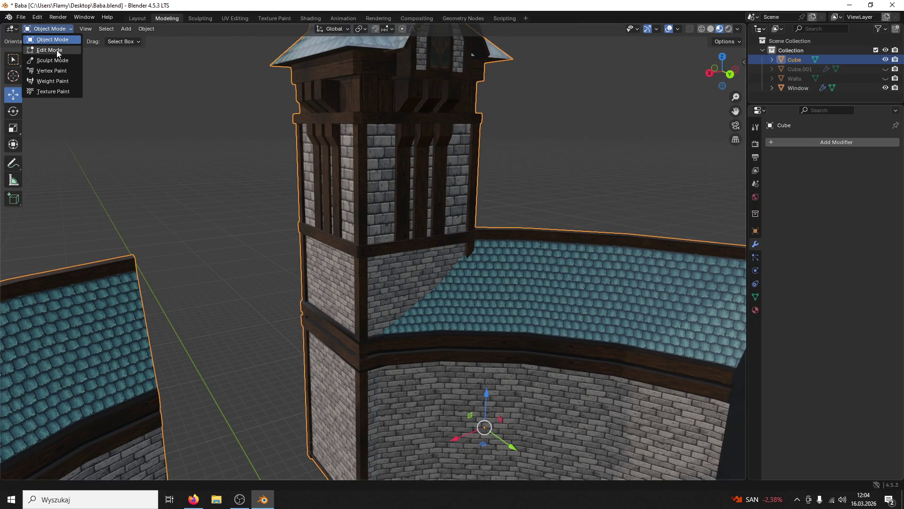
Step: Enter Edit Mode, select the tower's linked panel faces and switch to UV Editing
click(56, 49)
click(384, 191)
key(l)
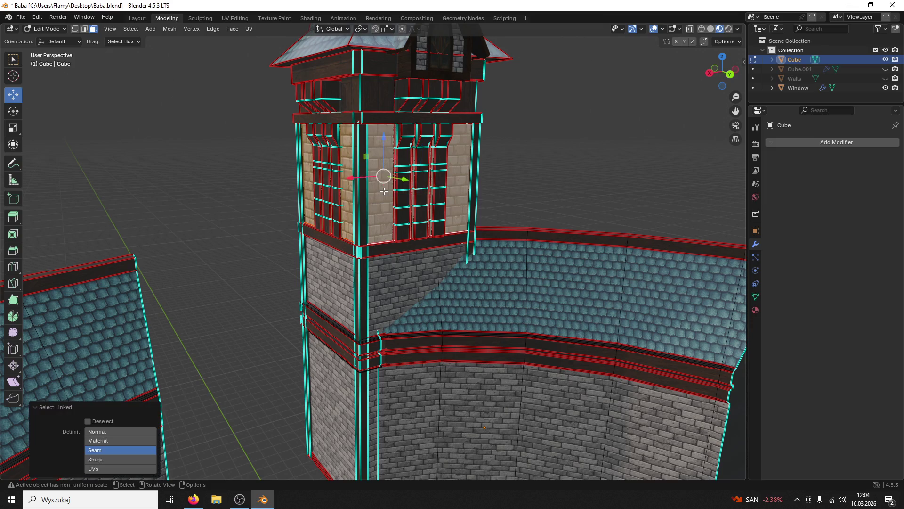
click(235, 18)
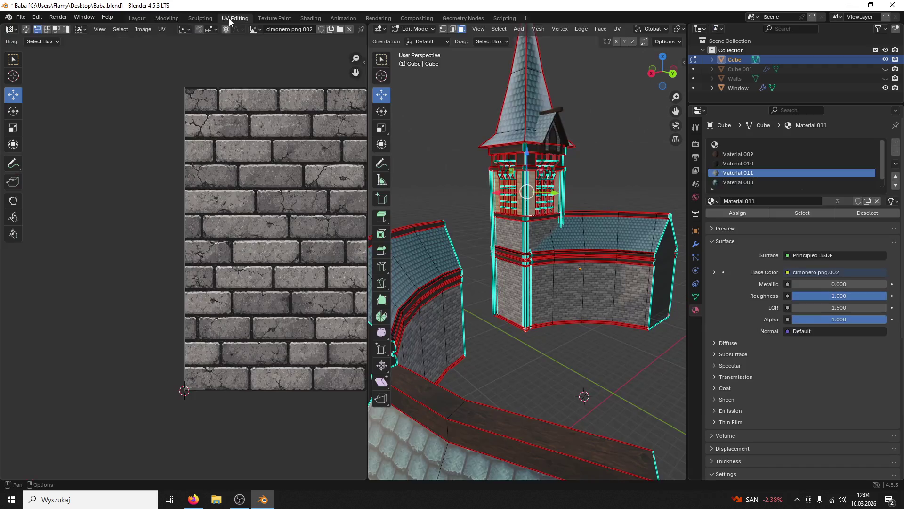
scroll(down, 3)
scroll(up, 3)
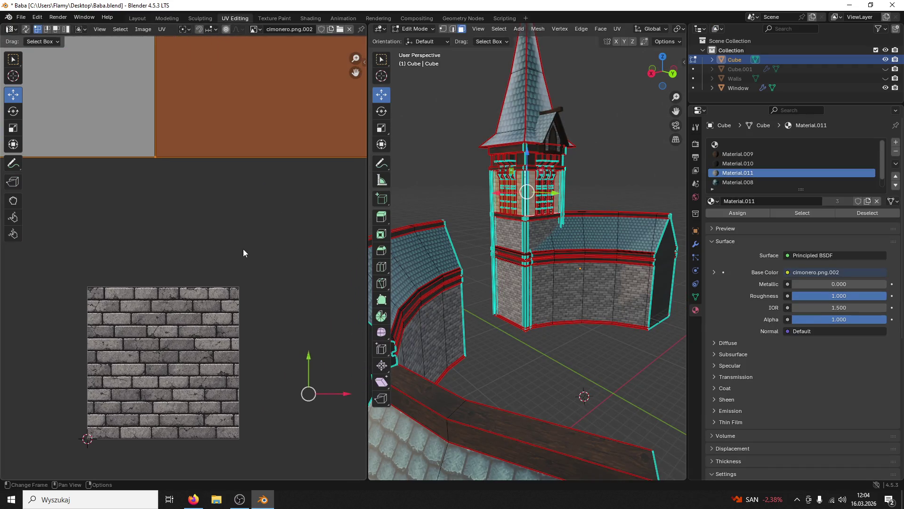
scroll(down, 3)
scroll(up, 3)
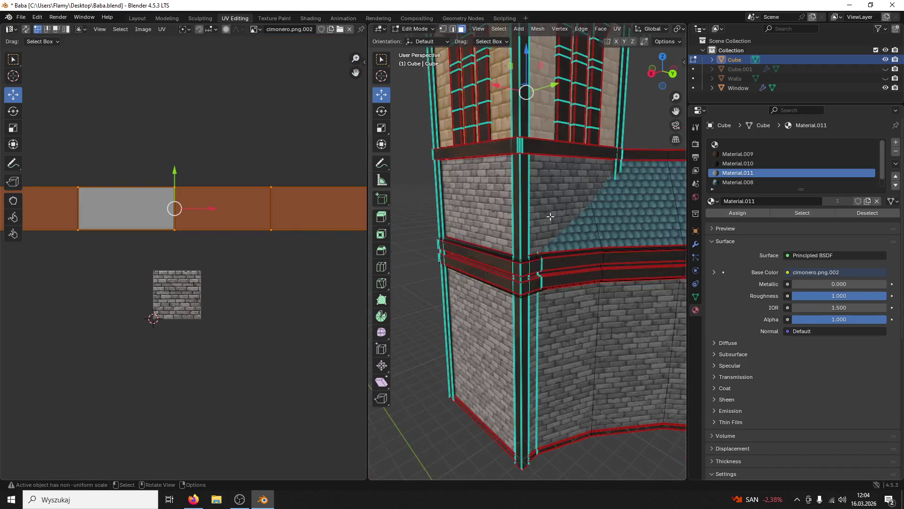
scroll(down, 3)
Step: Scale the selected panel UVs, then scale them again along X only
key(s)
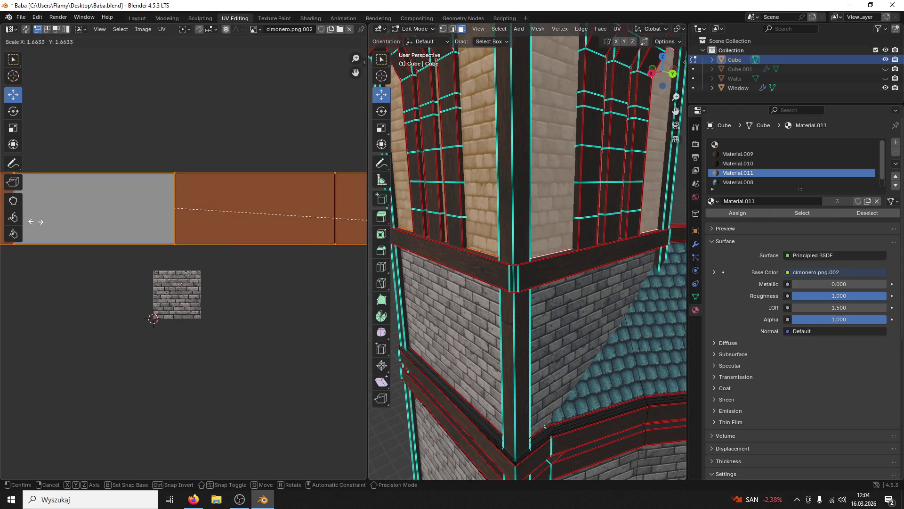
click(45, 216)
key(KP_Decimal)
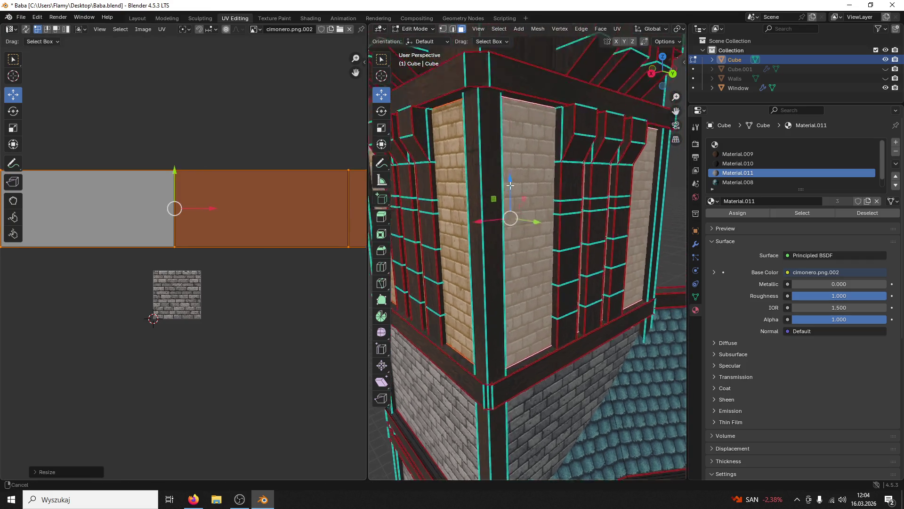
scroll(down, 3)
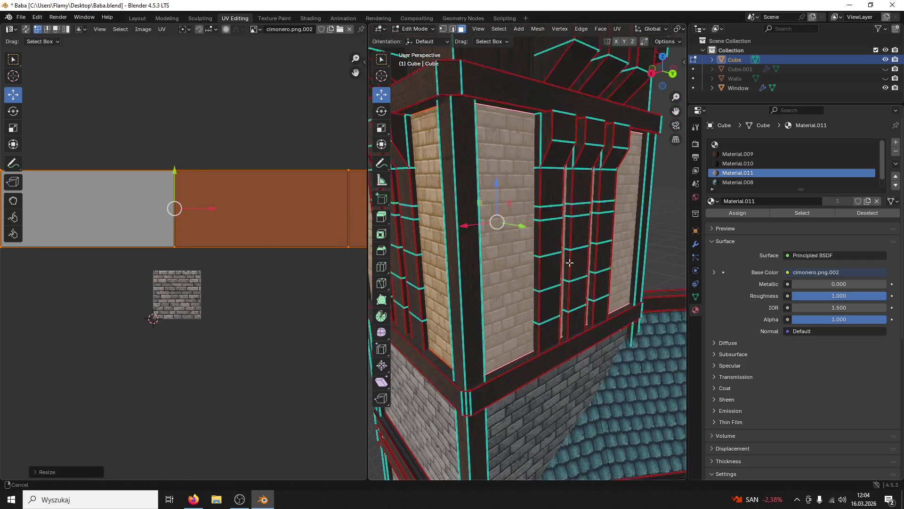
scroll(up, 3)
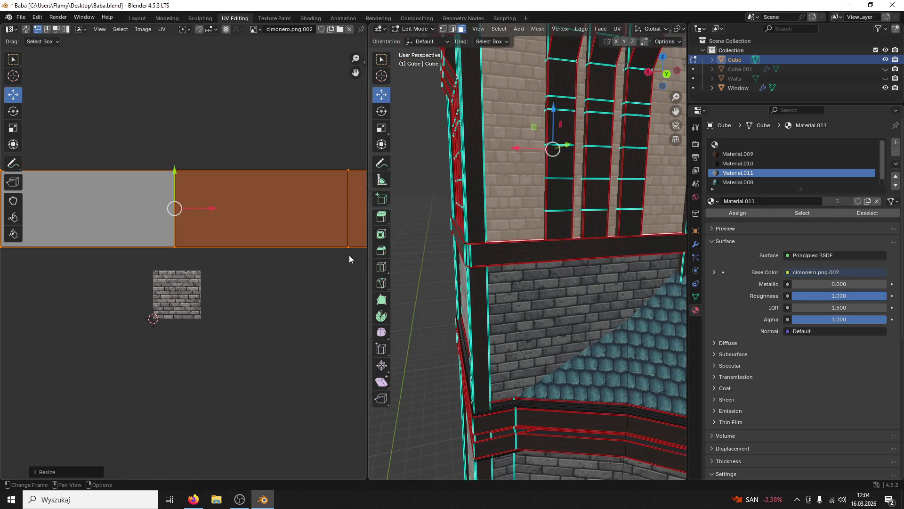
key(s)
key(Escape)
key(s)
key(x)
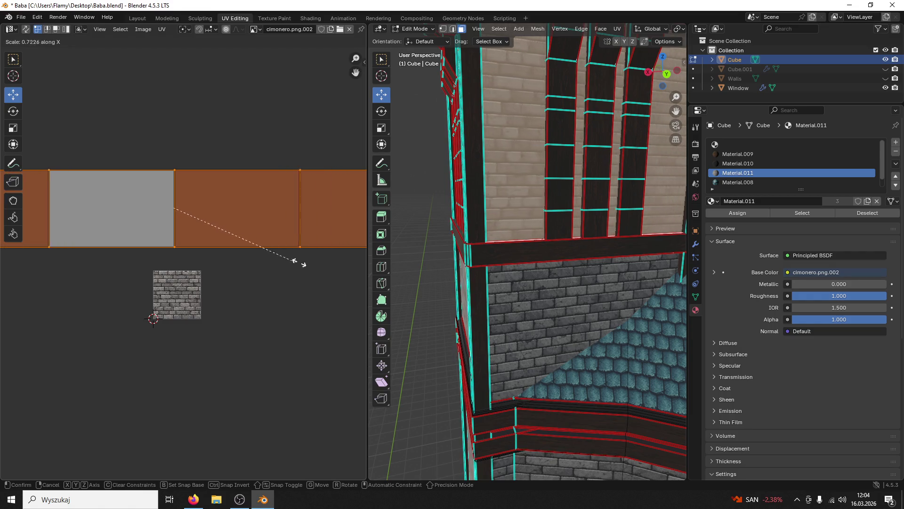
click(311, 260)
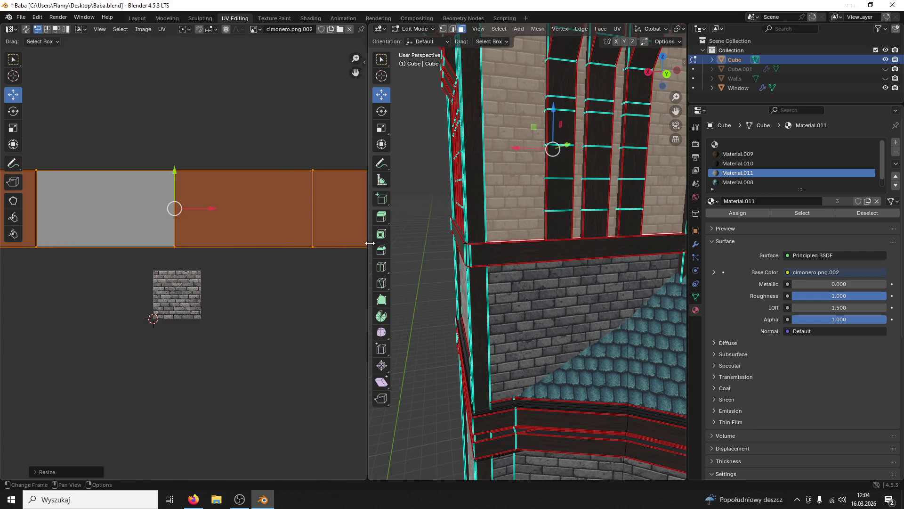
Step: Select the linked brick wall faces above and move their UV strip's top edge
scroll(up, 3)
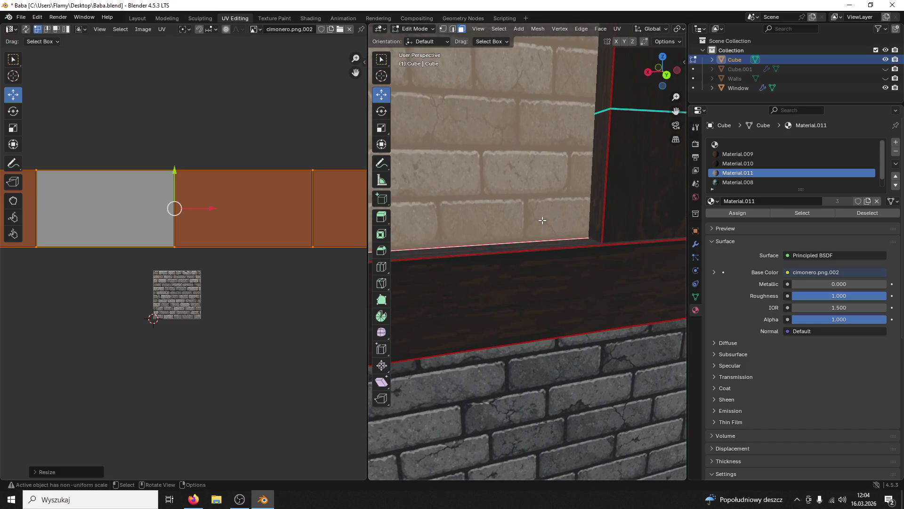
click(532, 259)
click(518, 203)
key(ctrl+l)
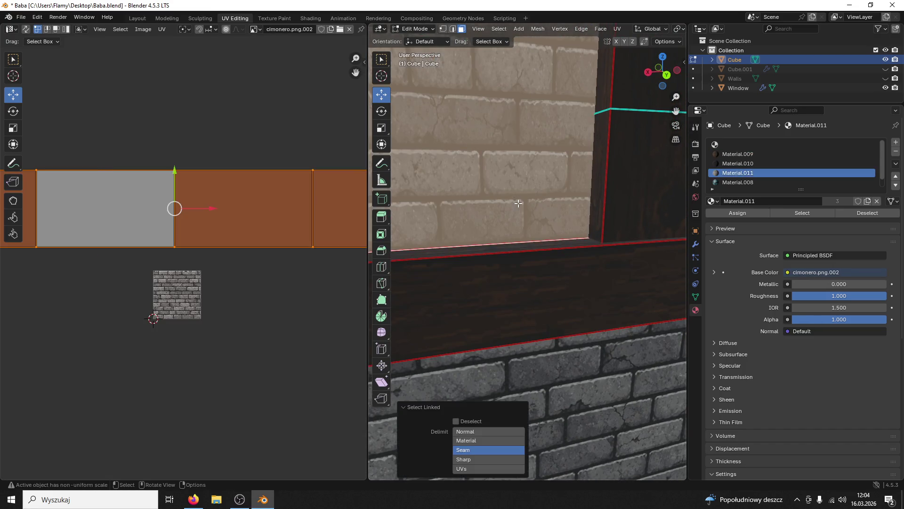
scroll(down, 3)
scroll(down, 3)
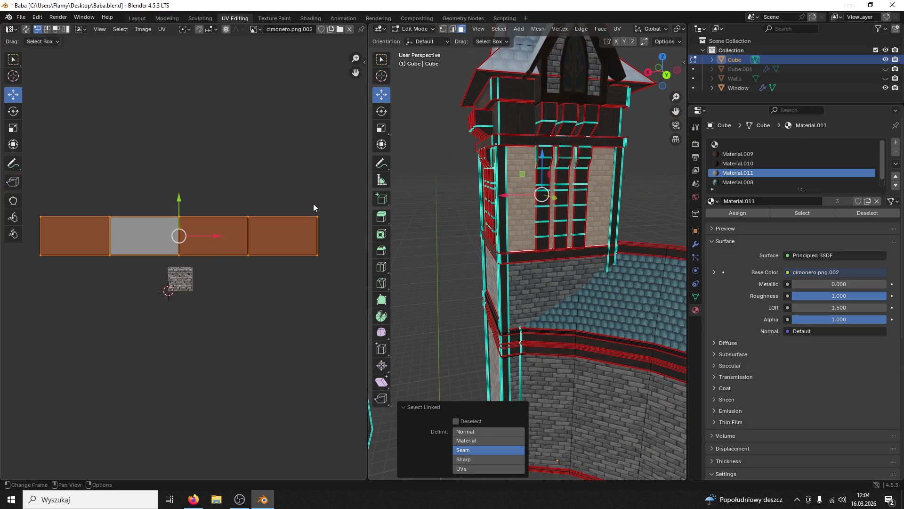
drag(333, 195, 17, 232)
scroll(up, 3)
scroll(up, 3)
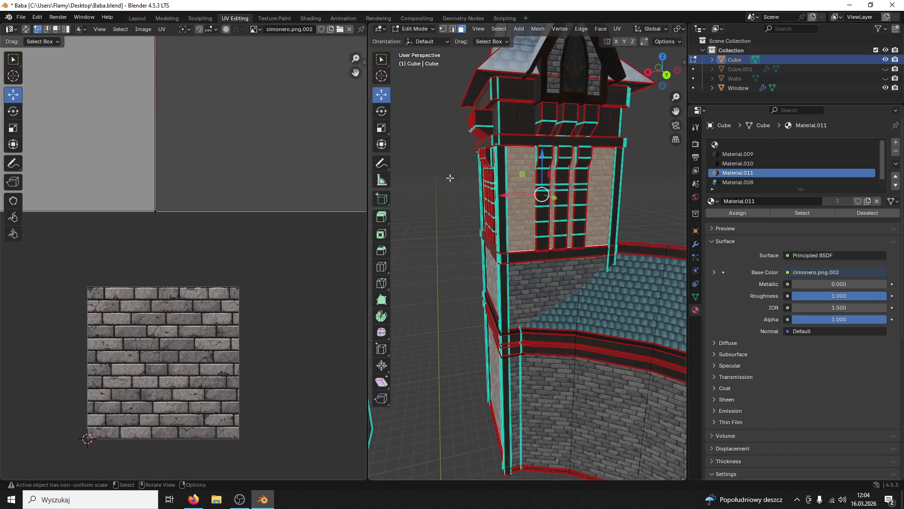
scroll(up, 3)
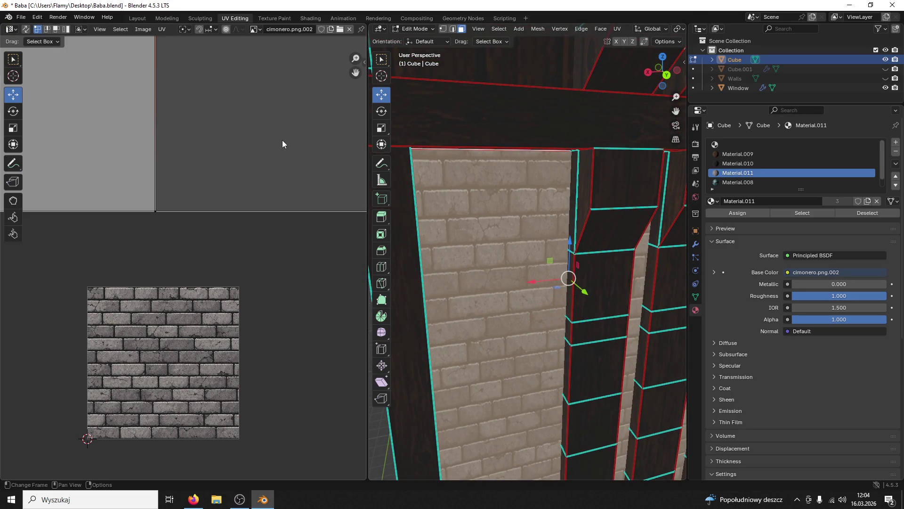
scroll(down, 3)
key(g)
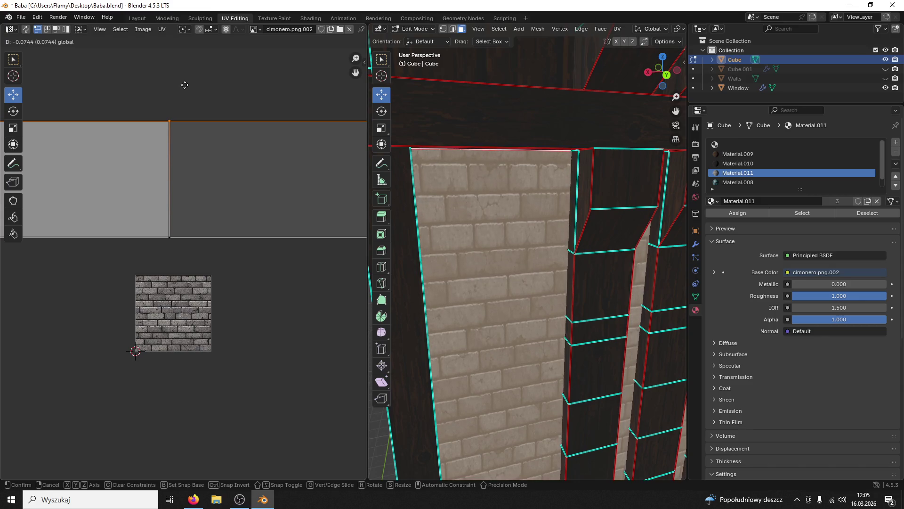
click(193, 82)
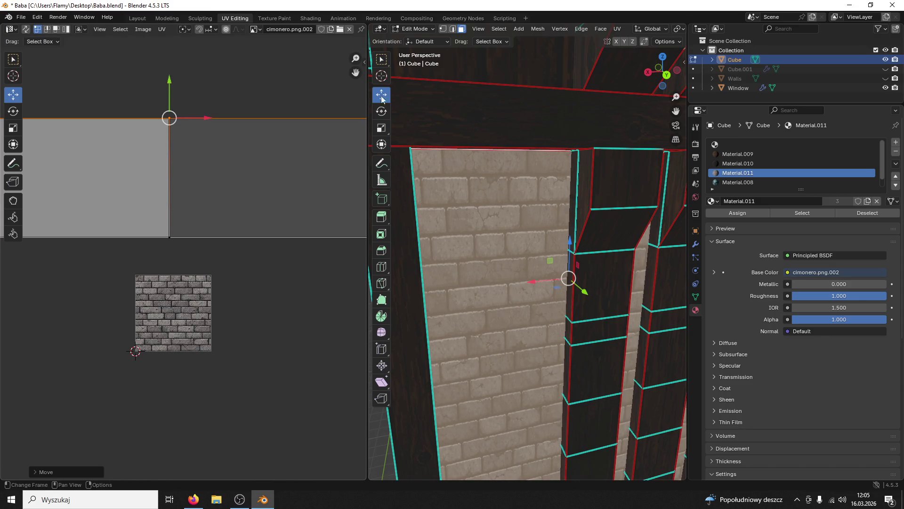
Step: Select the top beam face and switch back to Object Mode
click(489, 105)
scroll(down, 3)
scroll(down, 3)
click(414, 28)
click(418, 40)
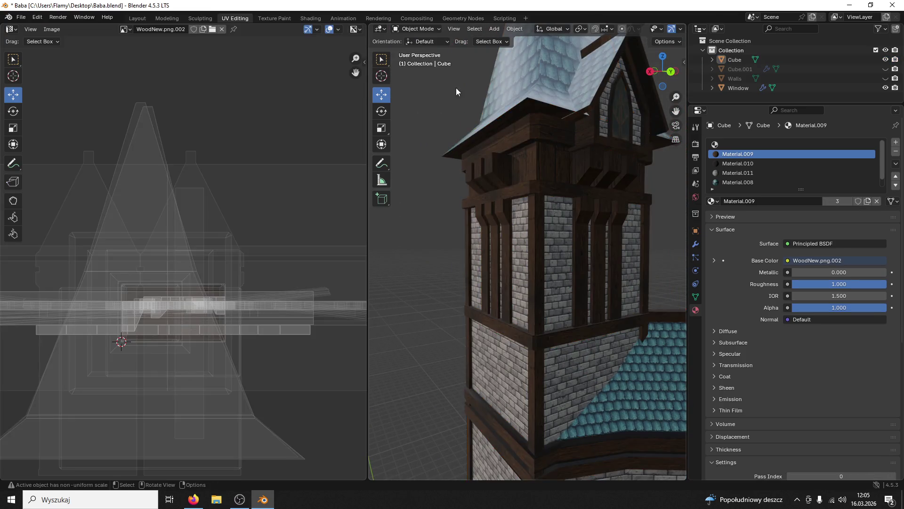
scroll(down, 3)
scroll(up, 3)
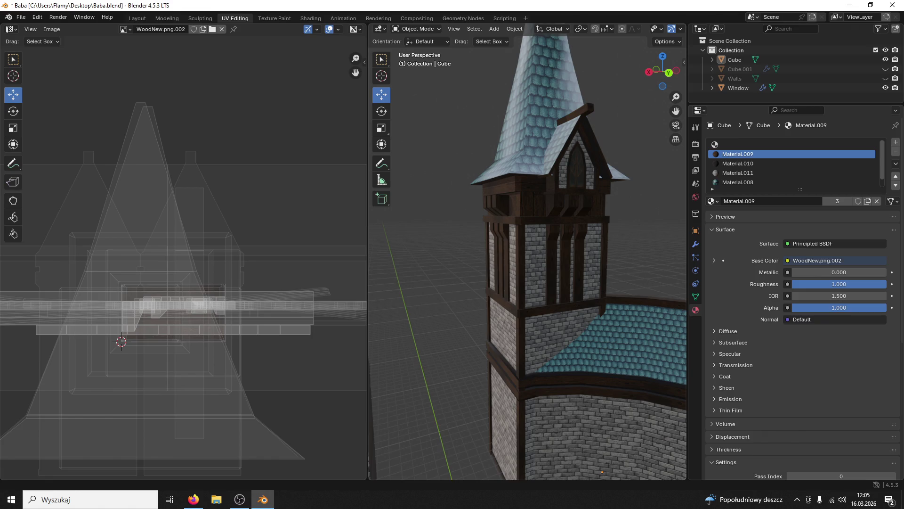
scroll(up, 3)
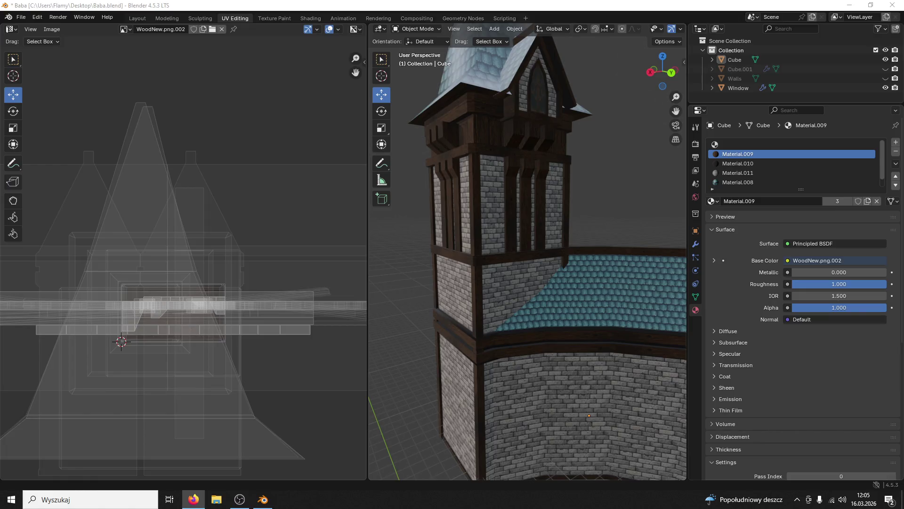
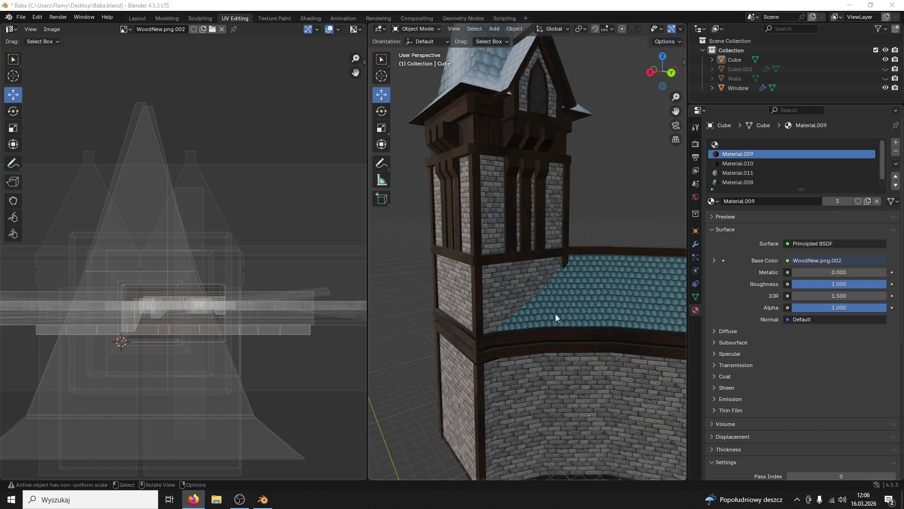
Step: Orbit the Blender view around the tower's wall corner to inspect the trim
drag(471, 390, 560, 297)
scroll(up, 3)
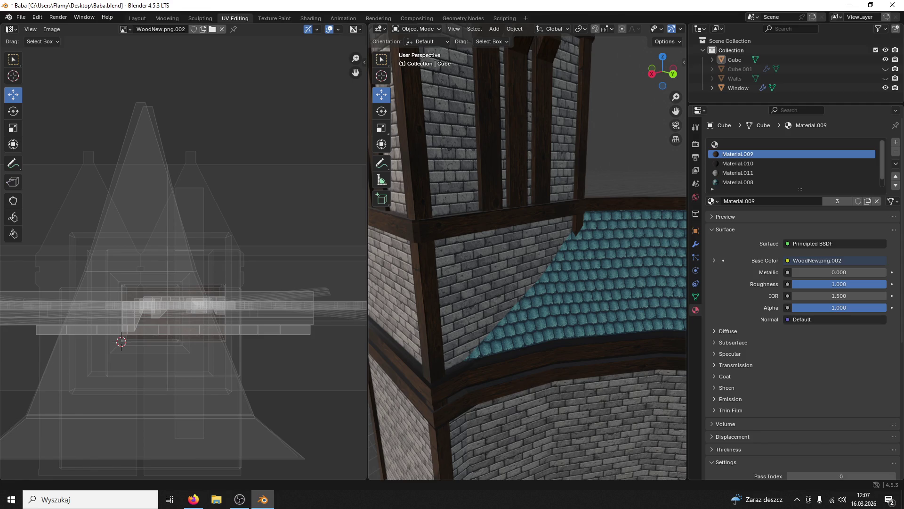
key(alt+Tab)
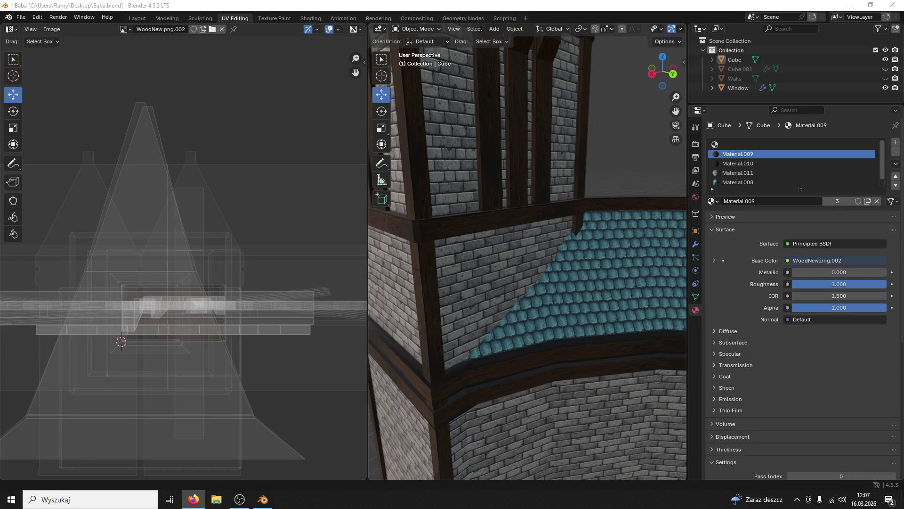
drag(670, 321, 557, 309)
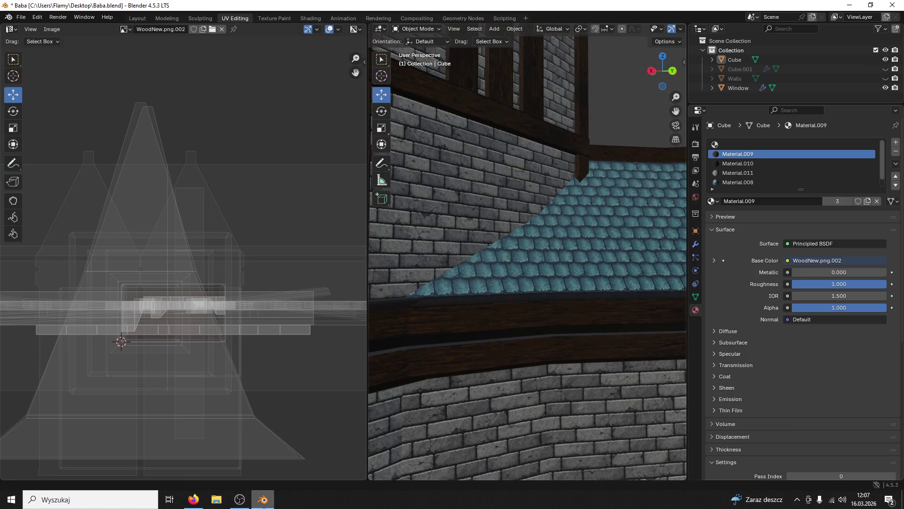
Step: Launch the Game project from the Animations Fixed folder and fly close to the tower wall
click(264, 500)
double_click(871, 404)
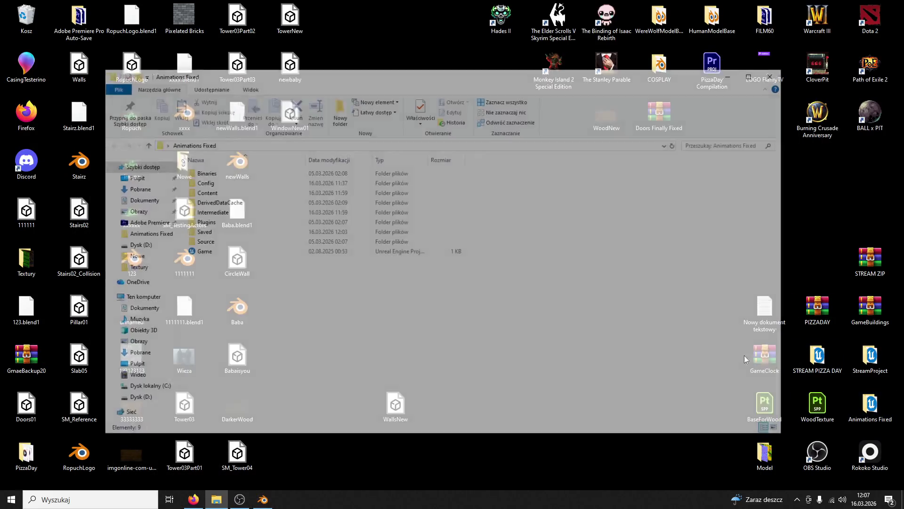
double_click(263, 252)
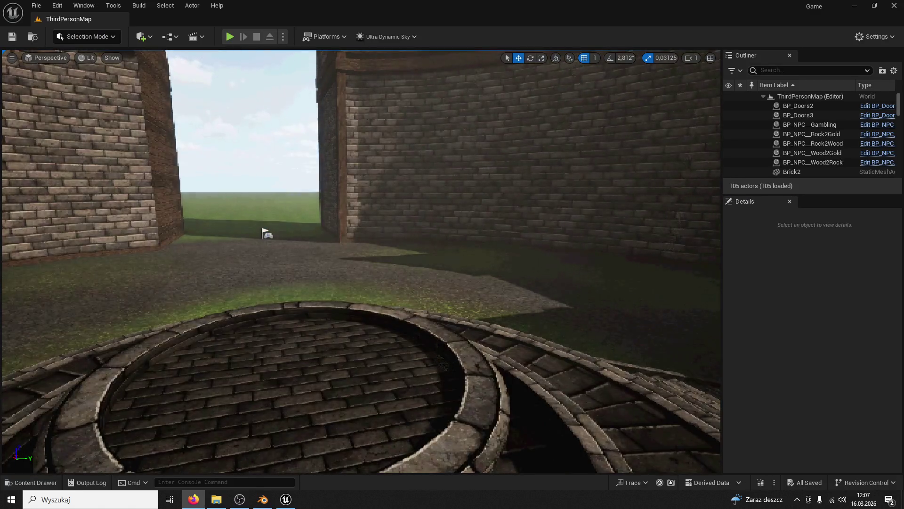
drag(360, 261, 359, 416)
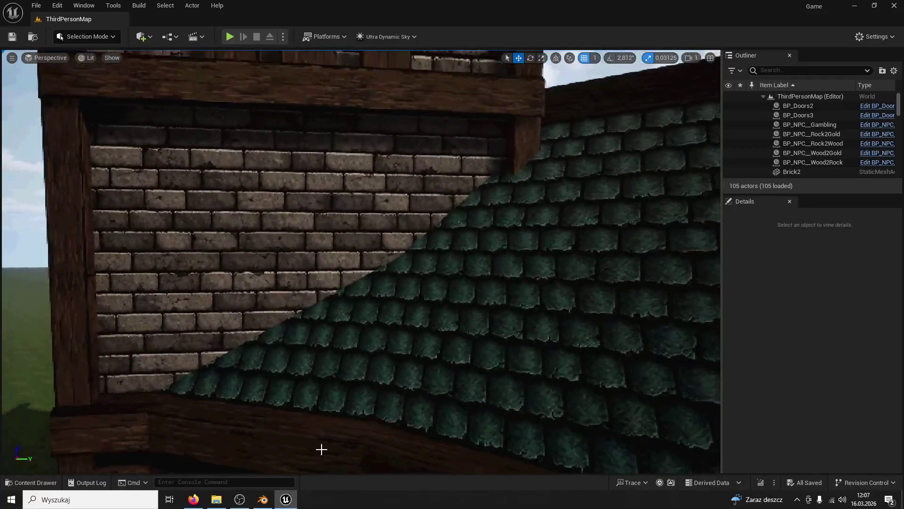
Step: Drag a Plank01 from ModularV3 > Planks into the level beside the tower wall
click(31, 482)
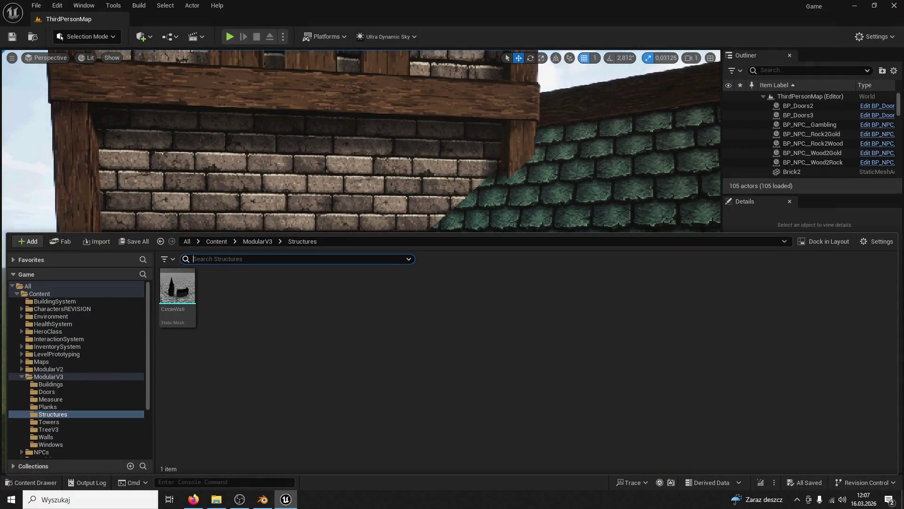
key(alt+Tab)
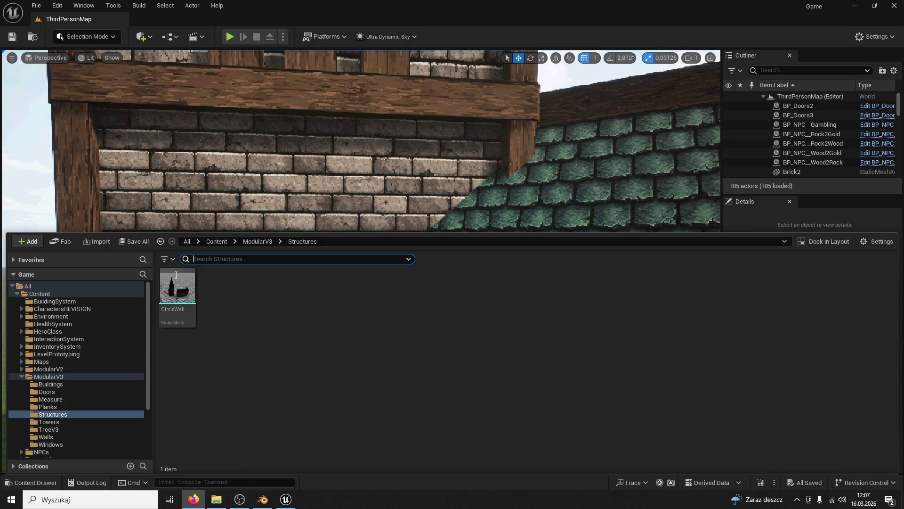
click(258, 242)
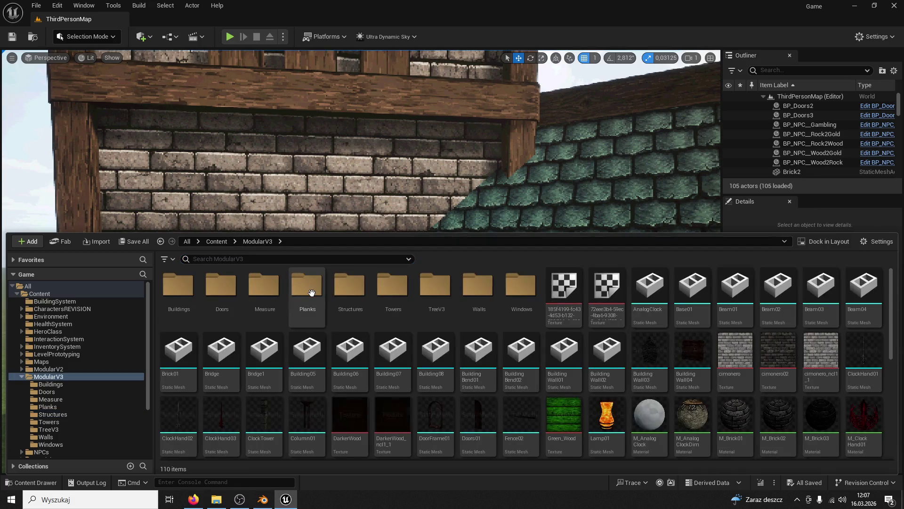
double_click(311, 293)
drag(340, 289, 336, 204)
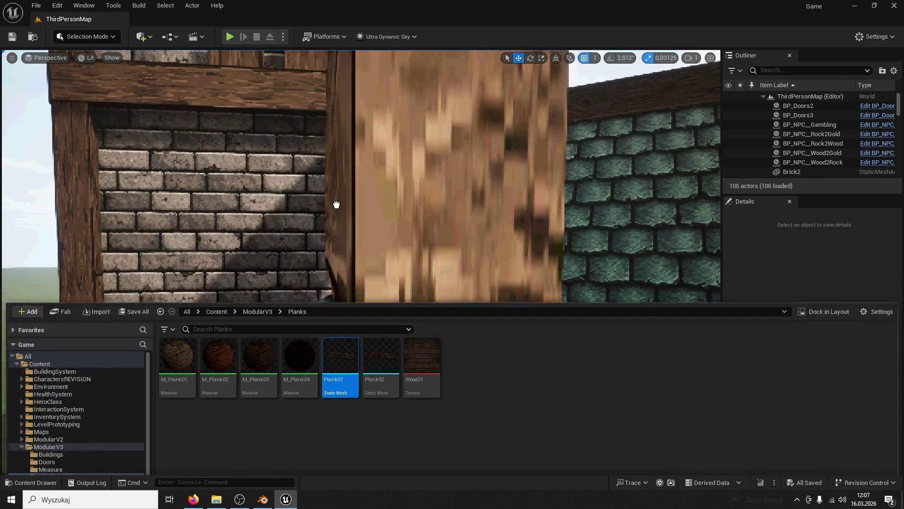
Step: Scale the plank to 0,2 and rotate it 90° on Z so it lies horizontal
click(811, 350)
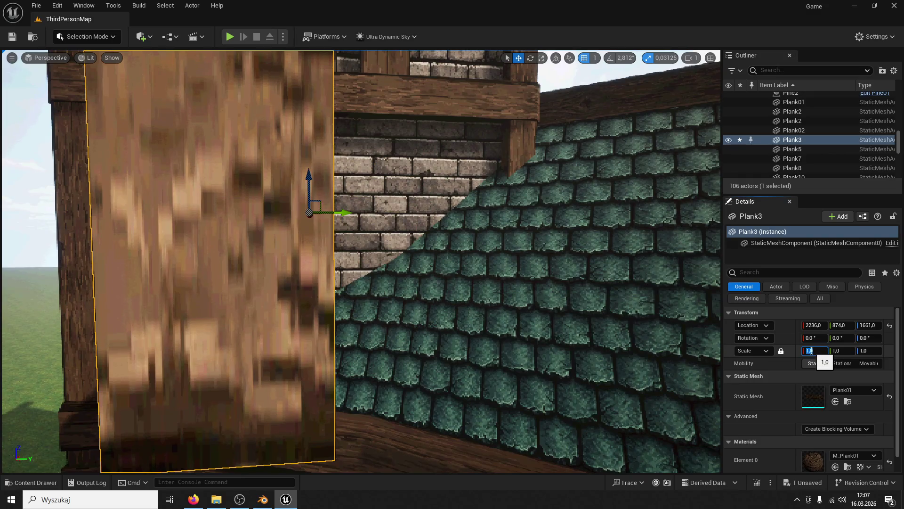
text(0,2)
key(Return)
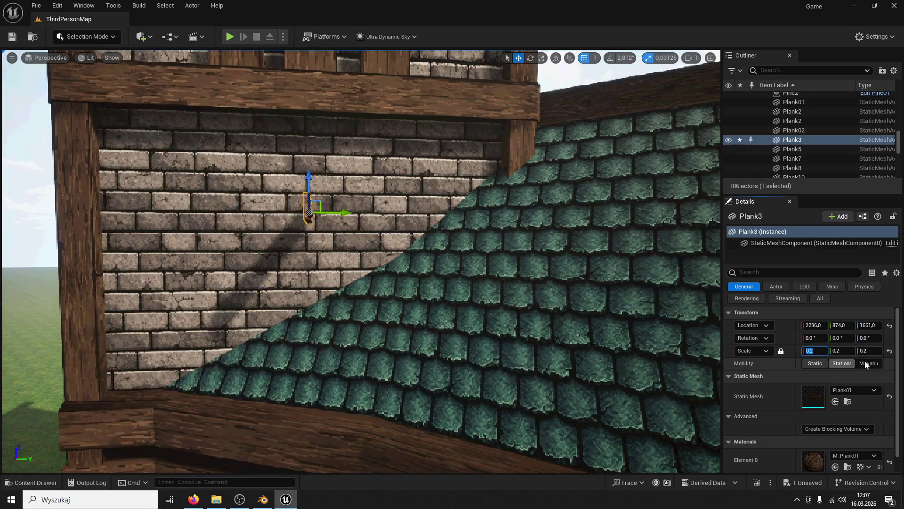
click(867, 337)
text(90)
key(Return)
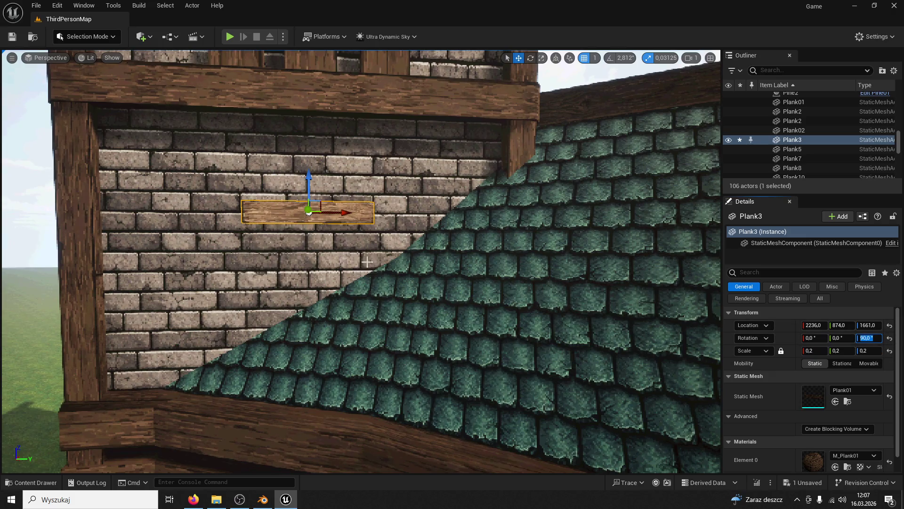
Step: Assign the M_Plank03 material to the plank
click(31, 483)
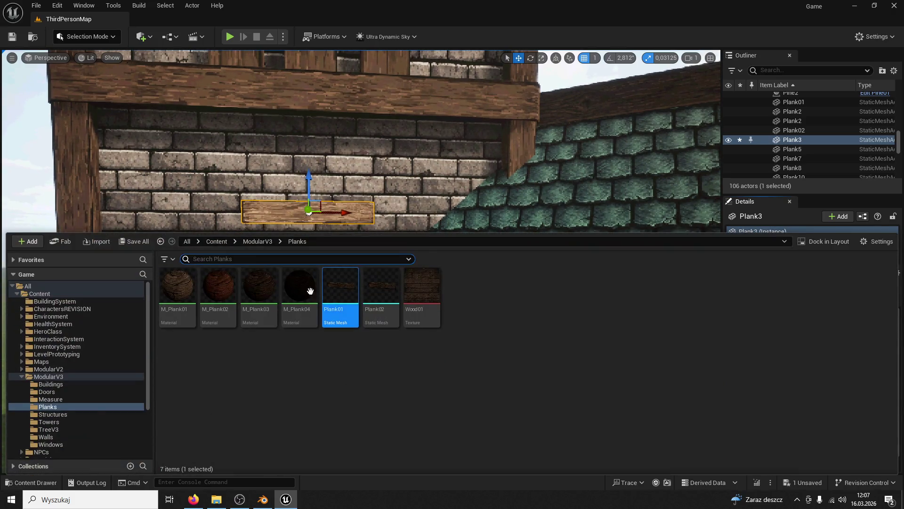
click(258, 287)
key(ctrl+space)
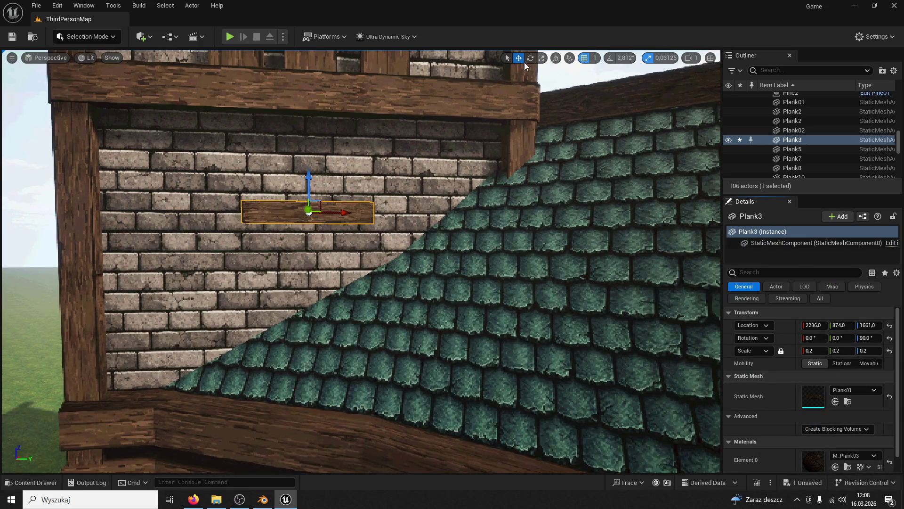
click(542, 57)
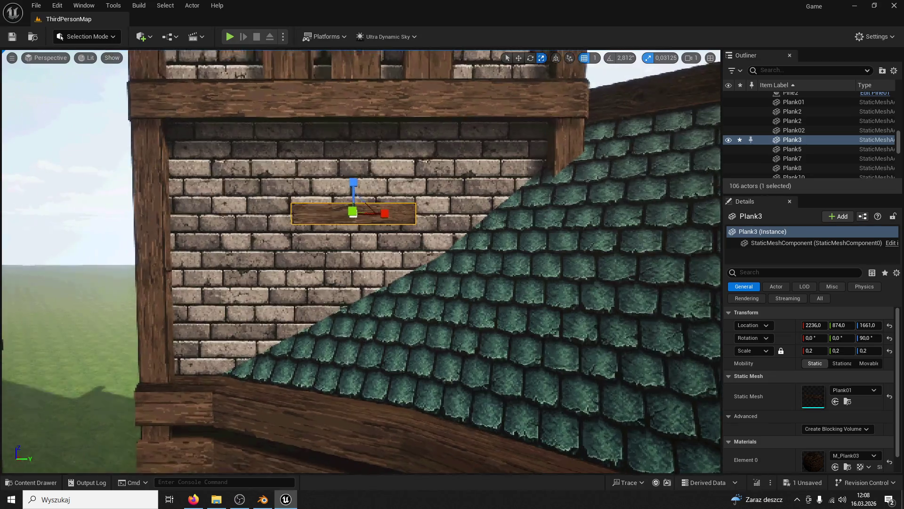
Step: Scale the plank up slightly and lower it to the roof line
scroll(up, 3)
drag(477, 178, 463, 191)
scroll(down, 3)
click(518, 58)
drag(445, 155, 424, 254)
click(422, 257)
click(400, 300)
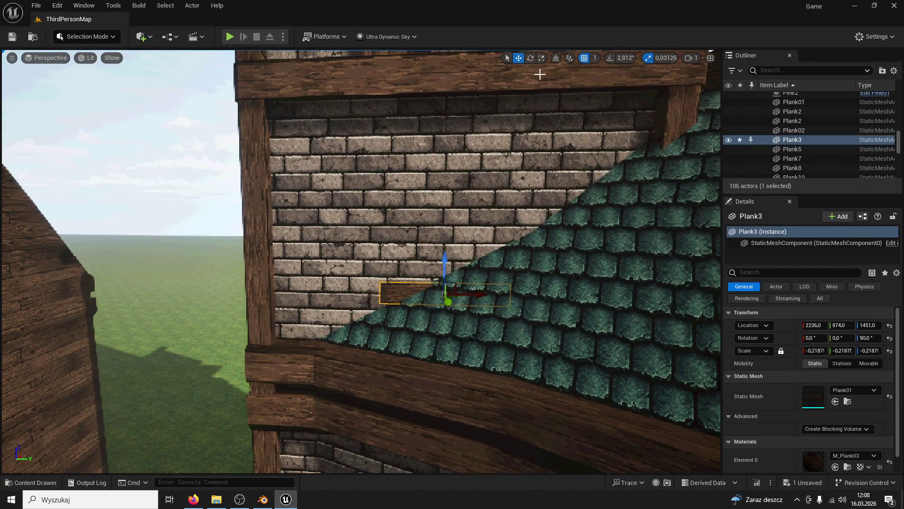
Step: Tilt the plank to follow the roof slope and reposition it along the edge
click(531, 57)
drag(471, 278, 494, 141)
click(518, 57)
drag(426, 264, 610, 186)
click(426, 282)
click(427, 281)
Step: Duplicate the plank and tilt the copy to match the roof angle
key(ctrl+z)
key(ctrl+y)
click(531, 58)
drag(563, 162, 584, 156)
click(533, 131)
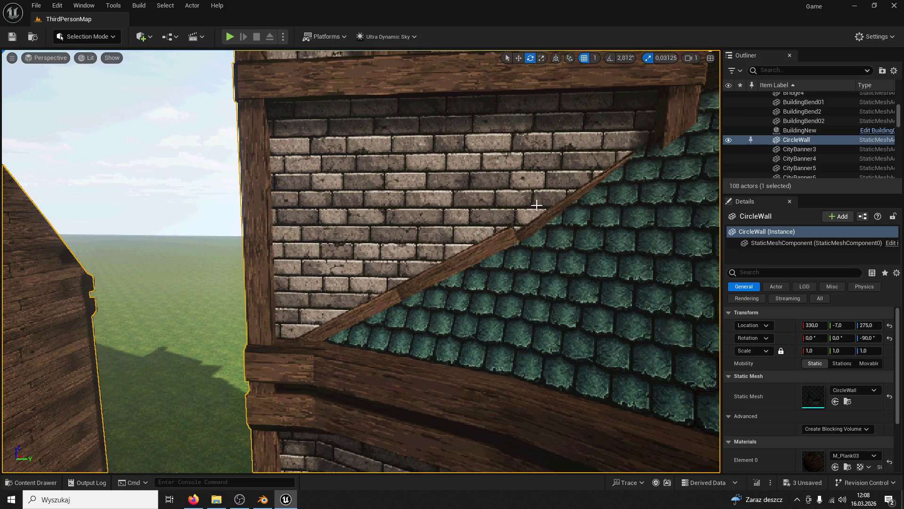
click(559, 208)
click(502, 78)
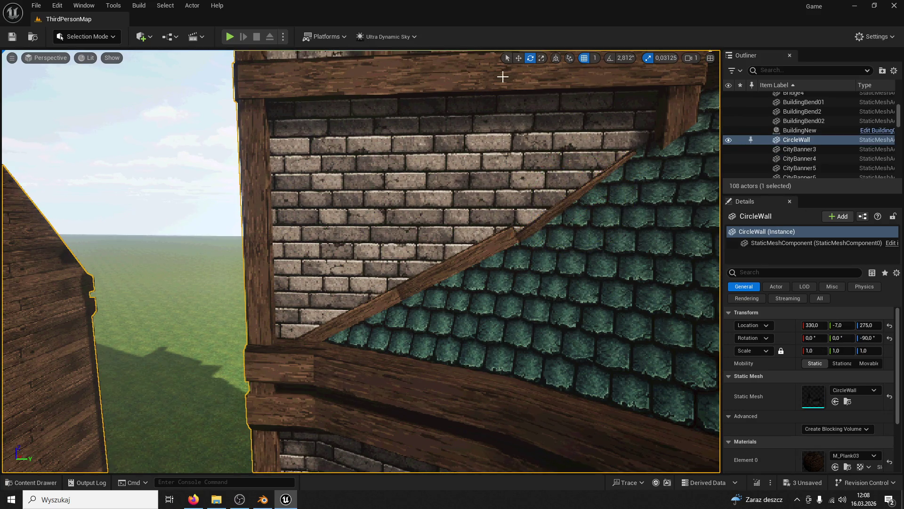
Step: Slide the upper diagonal plank up the roof line, stretch it, and frame the wall
click(552, 204)
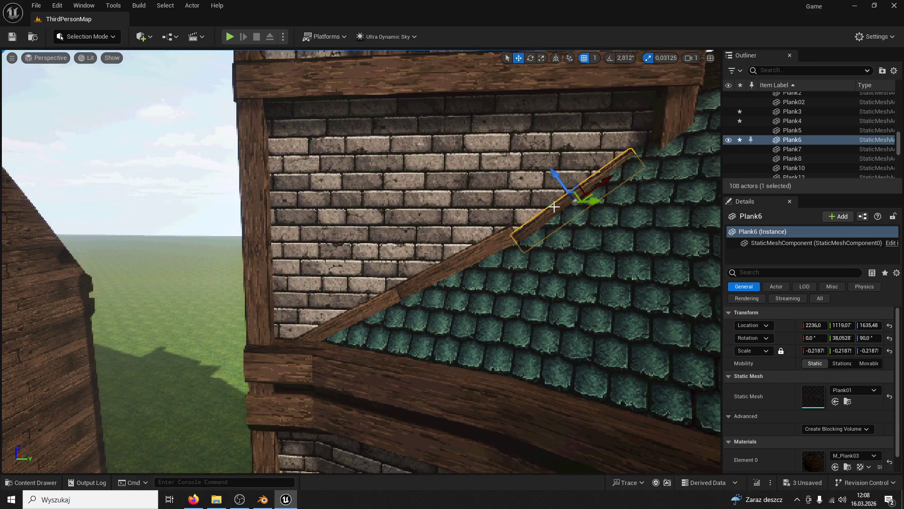
drag(584, 188, 615, 166)
click(542, 59)
click(518, 59)
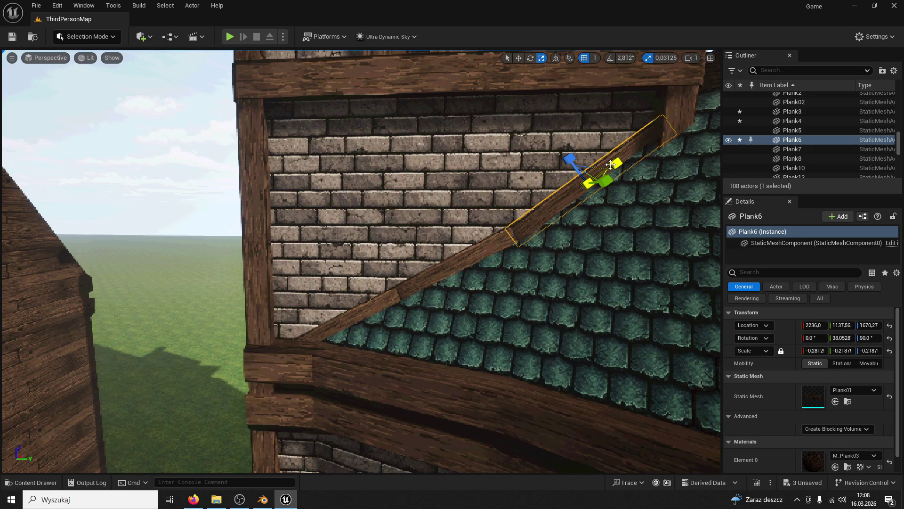
click(530, 177)
key(ctrl+z)
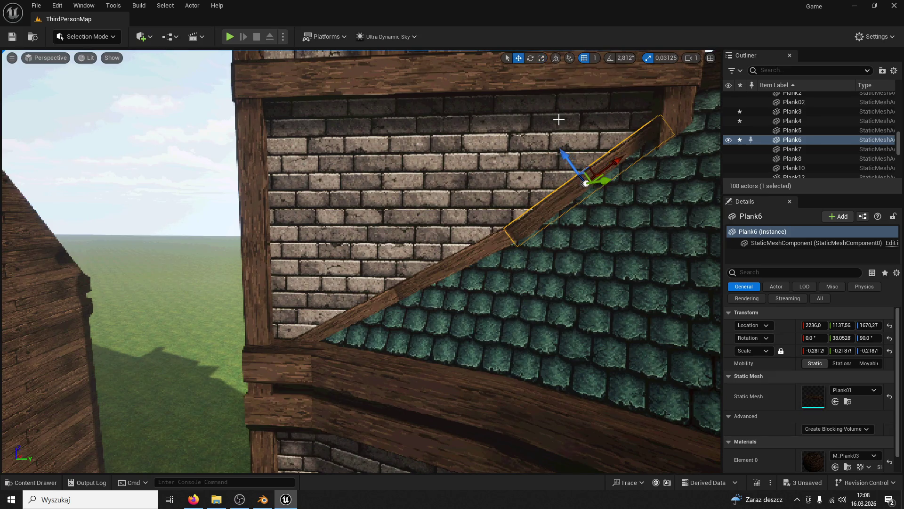
click(533, 134)
key(f)
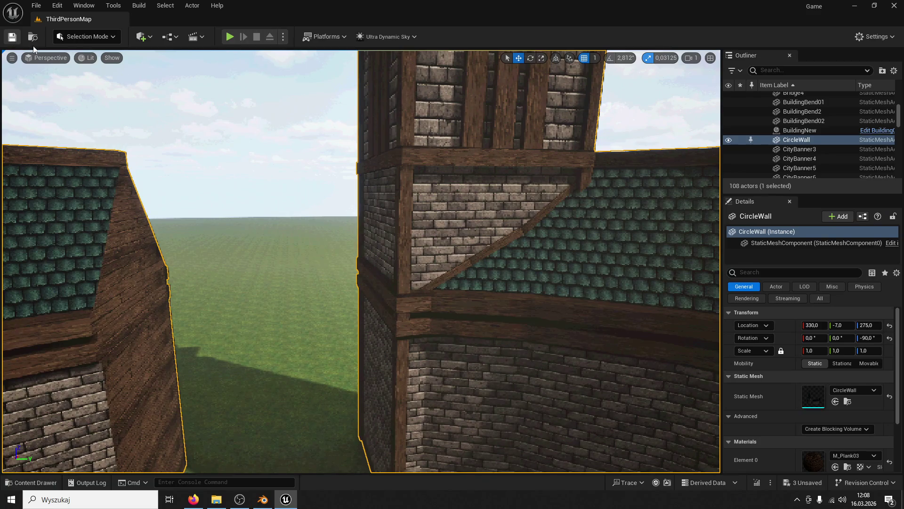
Step: Save all, then play-test the level, jumping onto the low wall and the well rim
click(19, 44)
key(alt+p)
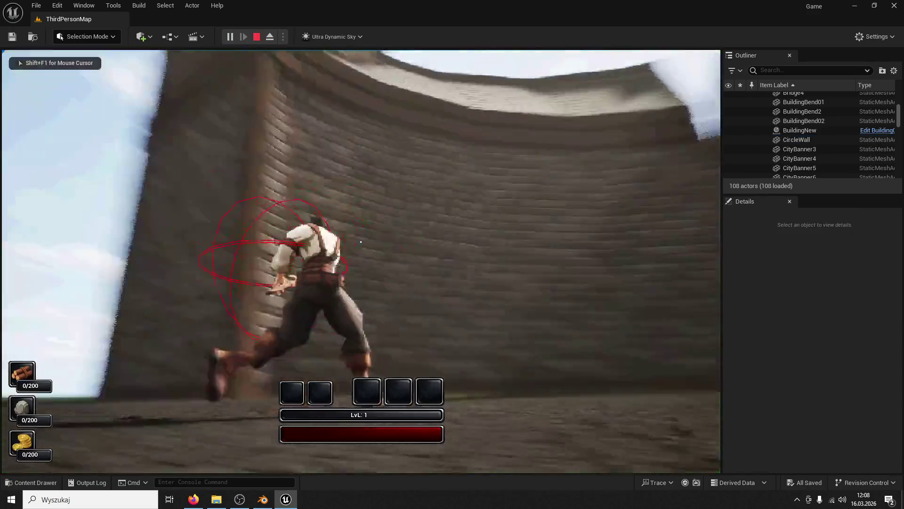
key(space)
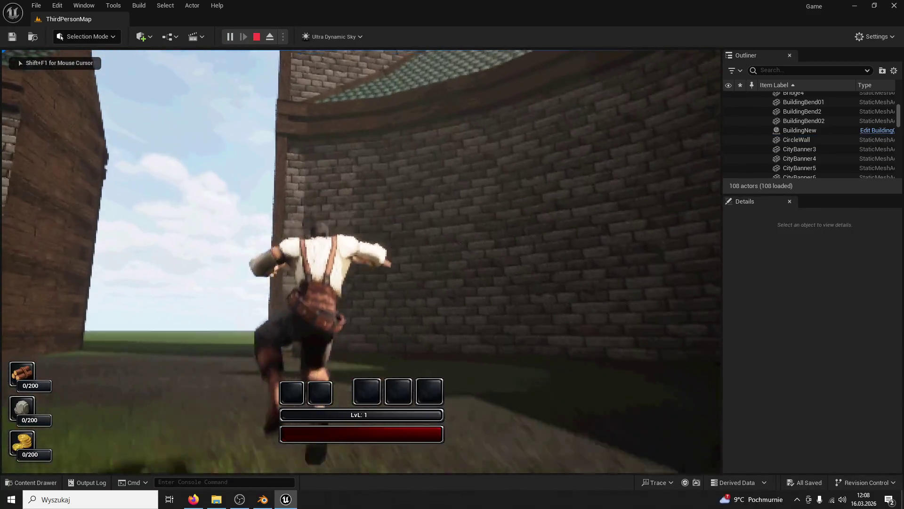
key(space)
key(space)
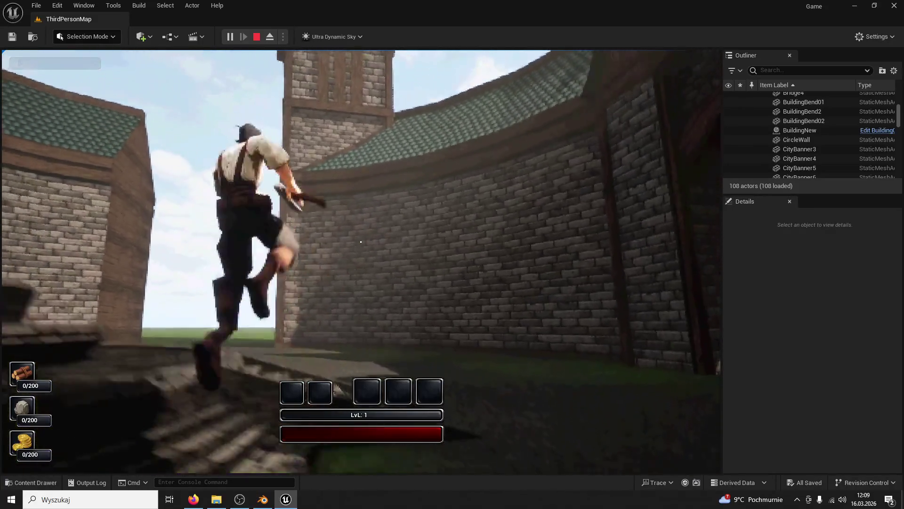
key(space)
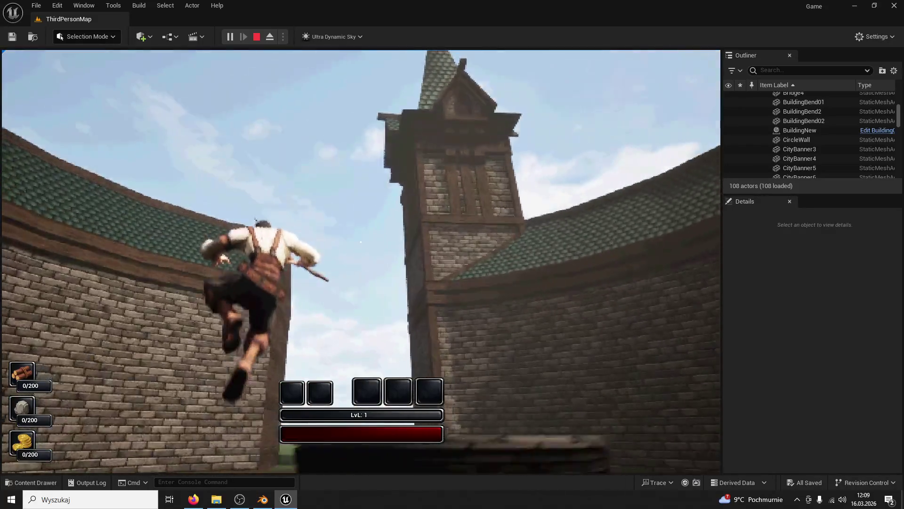
key(Escape)
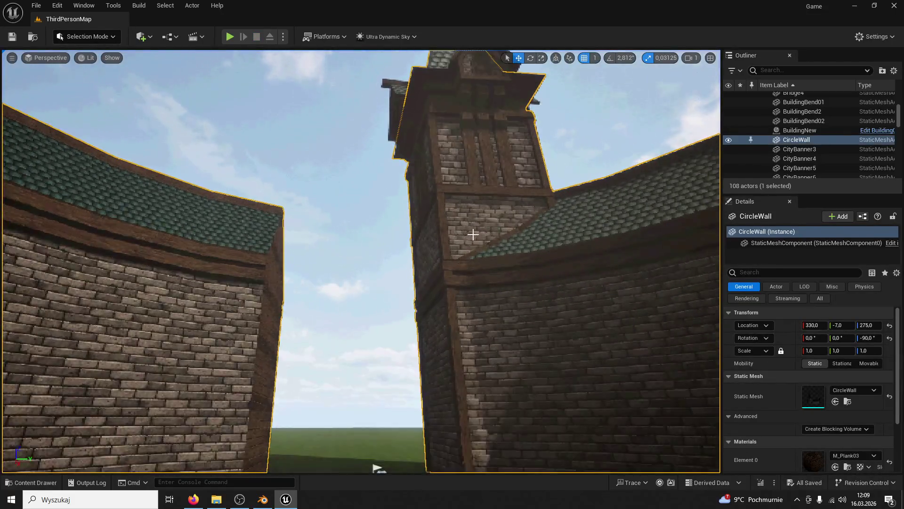
Step: Shrink the lower diagonal plank slightly and delete the two extra plank pieces
click(331, 250)
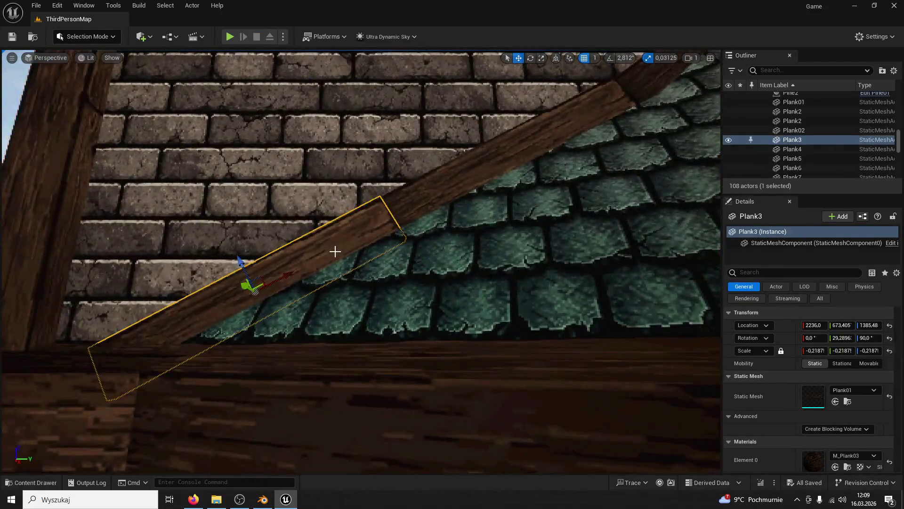
drag(809, 351, 808, 351)
click(455, 186)
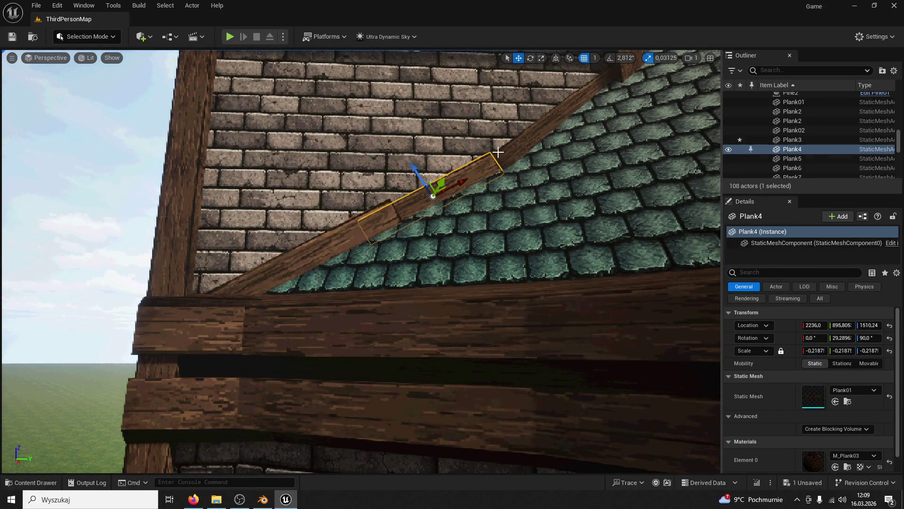
click(525, 141)
key(Delete)
click(327, 240)
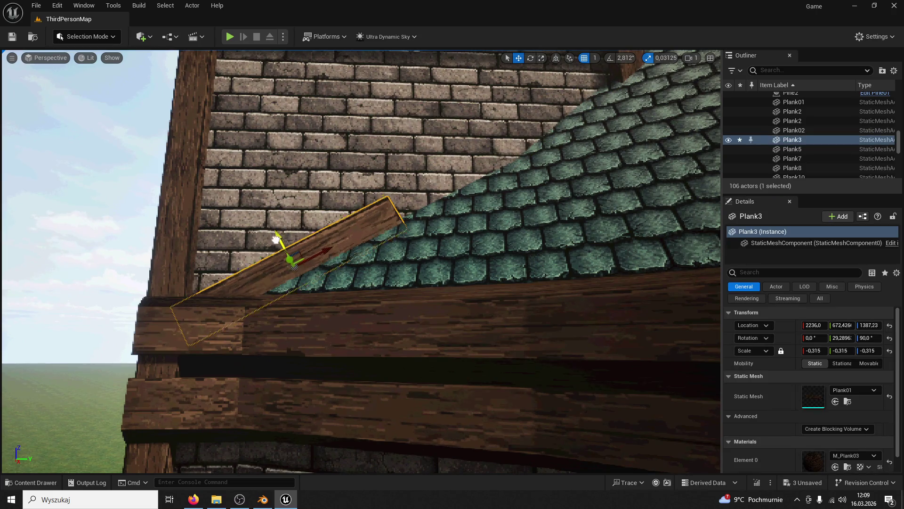
scroll(up, 3)
drag(349, 237, 477, 189)
scroll(up, 3)
scroll(down, 3)
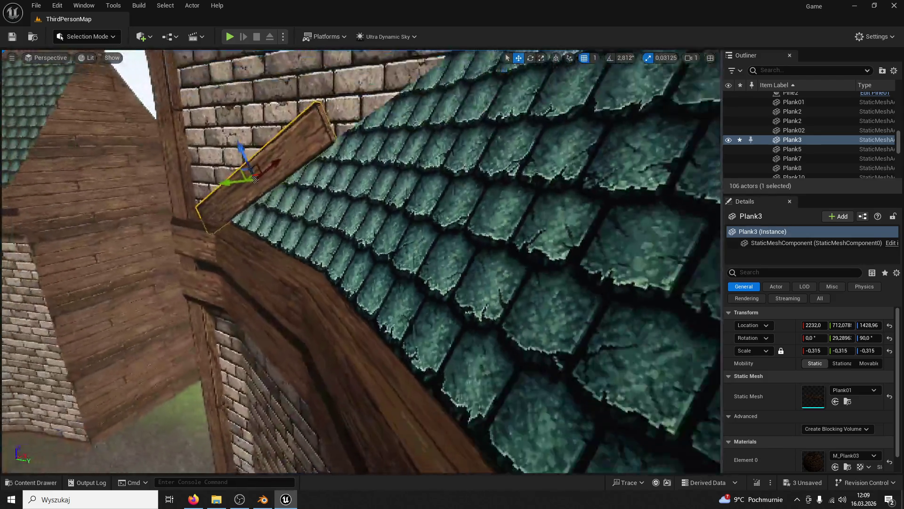
Step: Duplicate the diagonal plank, move the copy up the roof edge, save and start a play-test
key(ctrl+d)
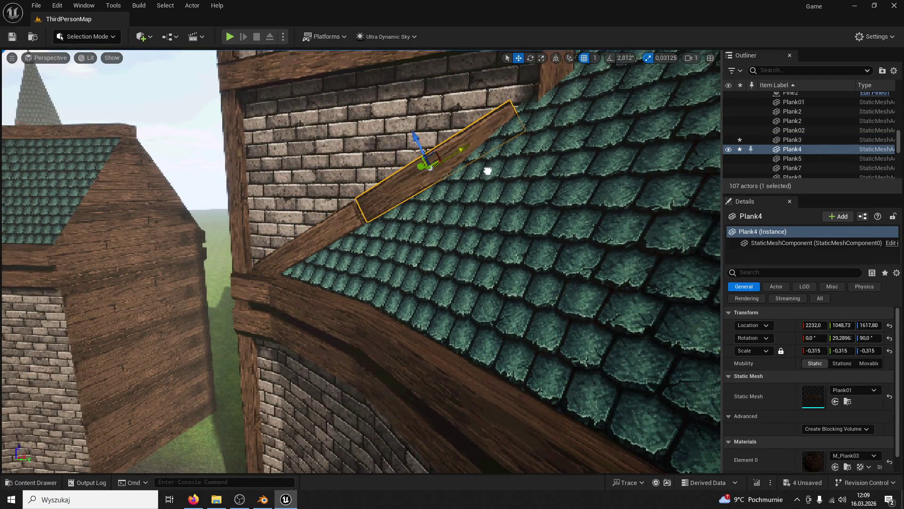
click(482, 172)
scroll(down, 3)
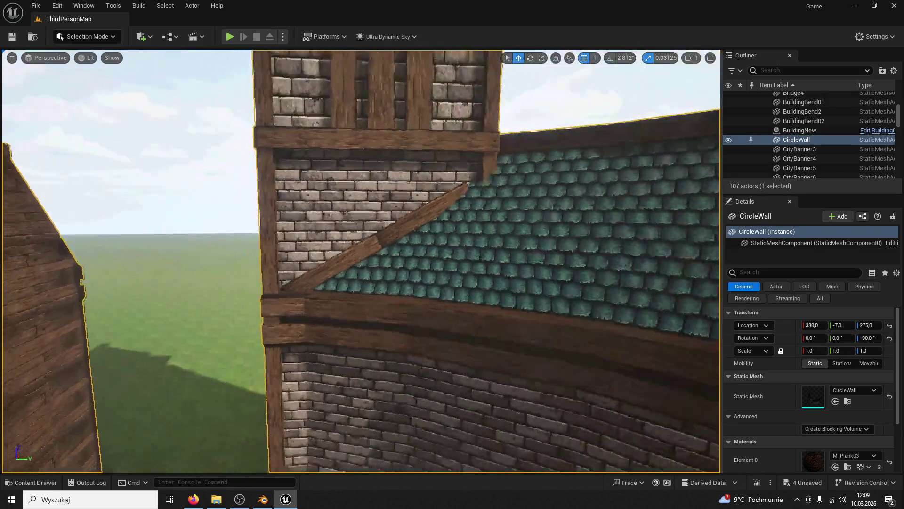
key(ctrl+v)
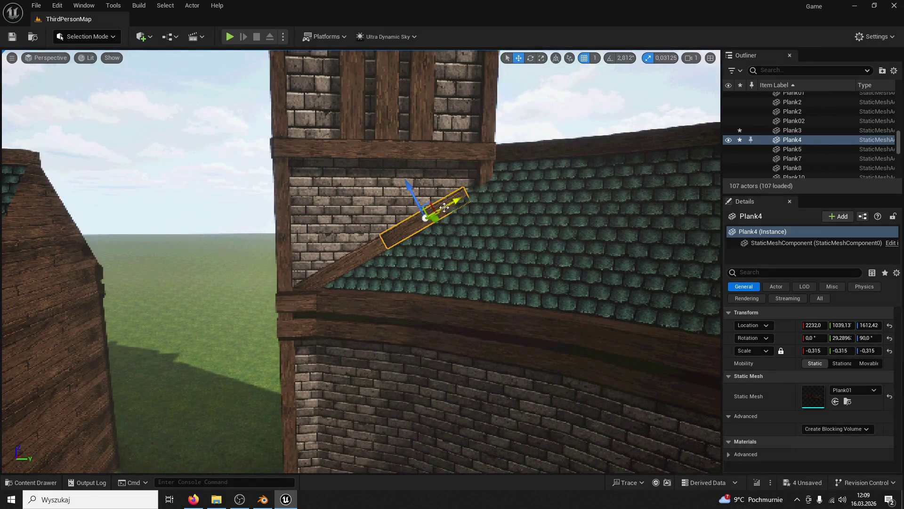
drag(452, 198, 539, 150)
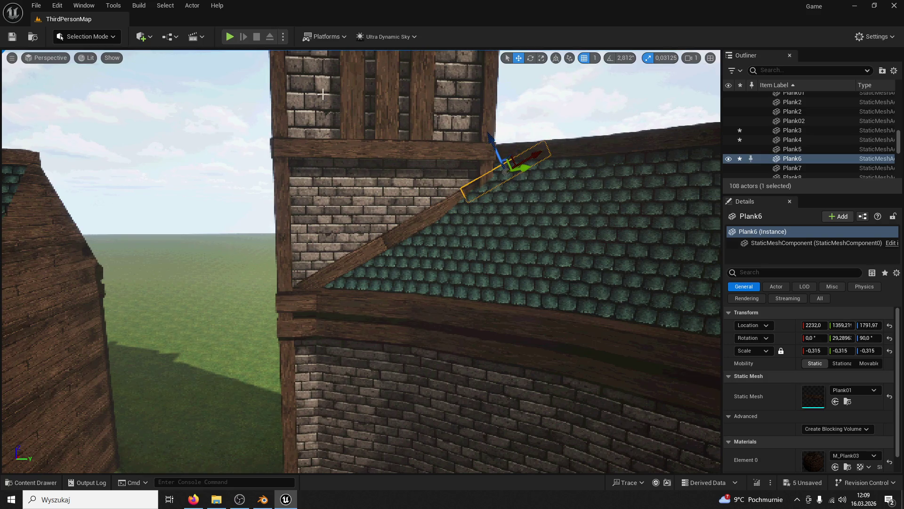
click(21, 37)
key(alt+p)
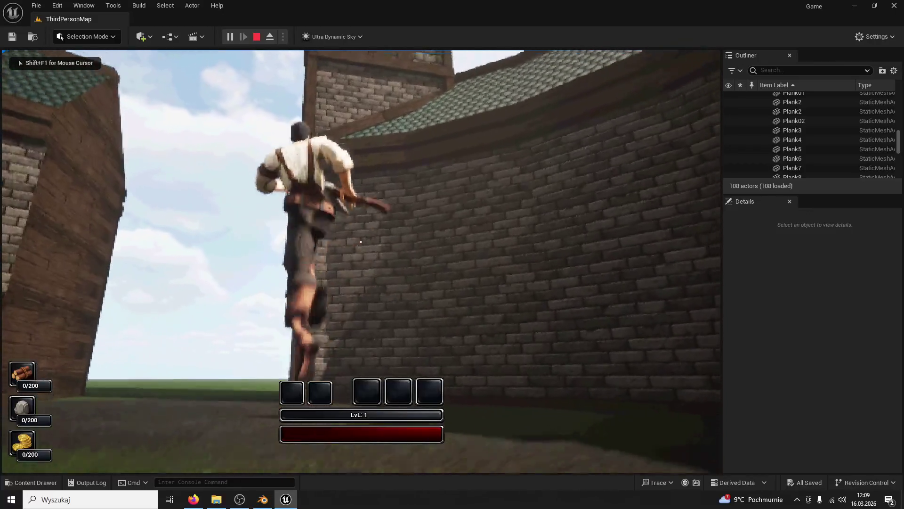
Step: Jump off the wall and run toward the tower, then end the play session
key(space)
key(w)
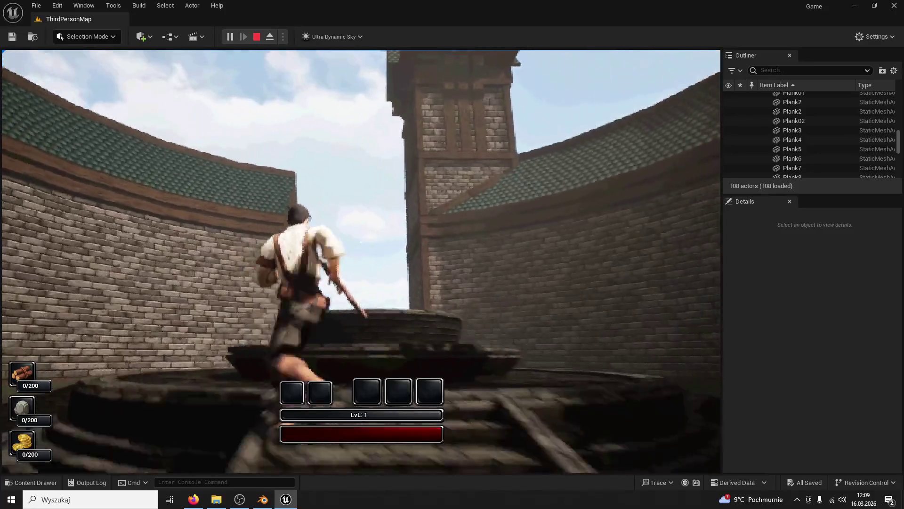
key(Escape)
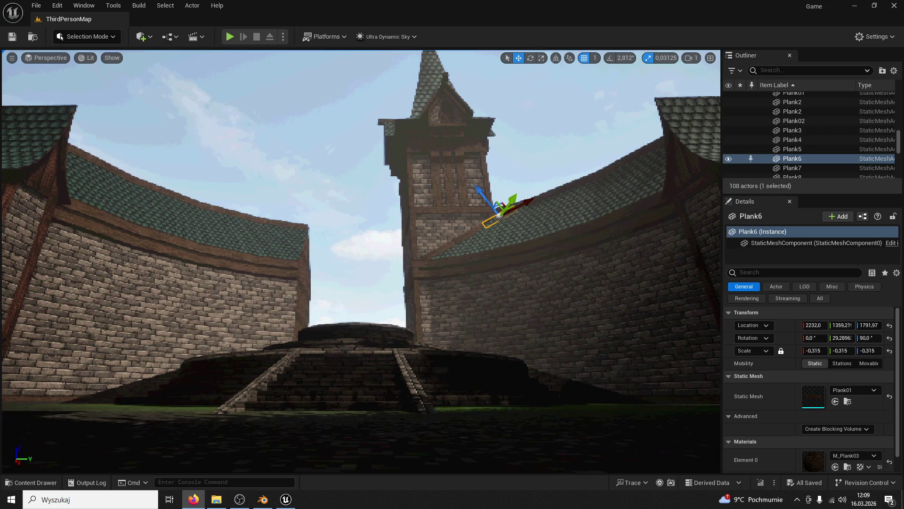
Step: Delete the top plank copies and the long lower plank, then restore and duplicate the lower plank
scroll(up, 3)
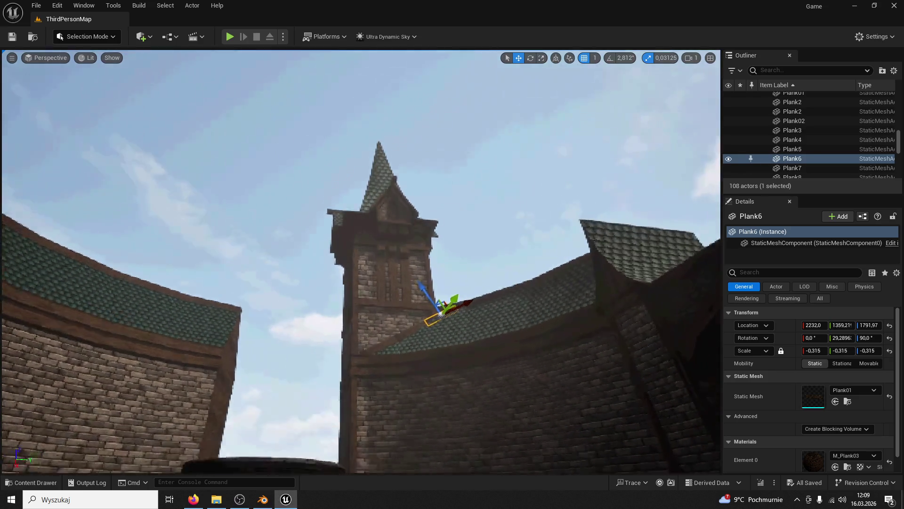
scroll(up, 3)
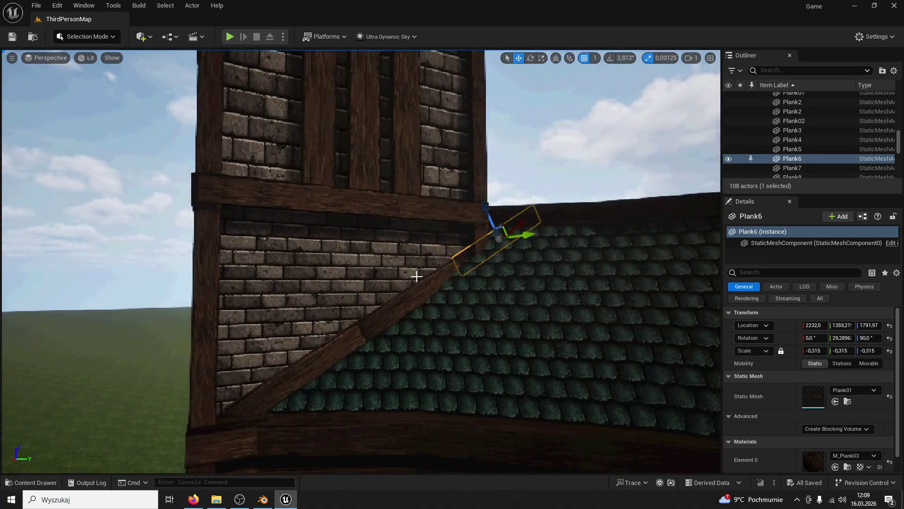
key(Delete)
click(412, 286)
key(Delete)
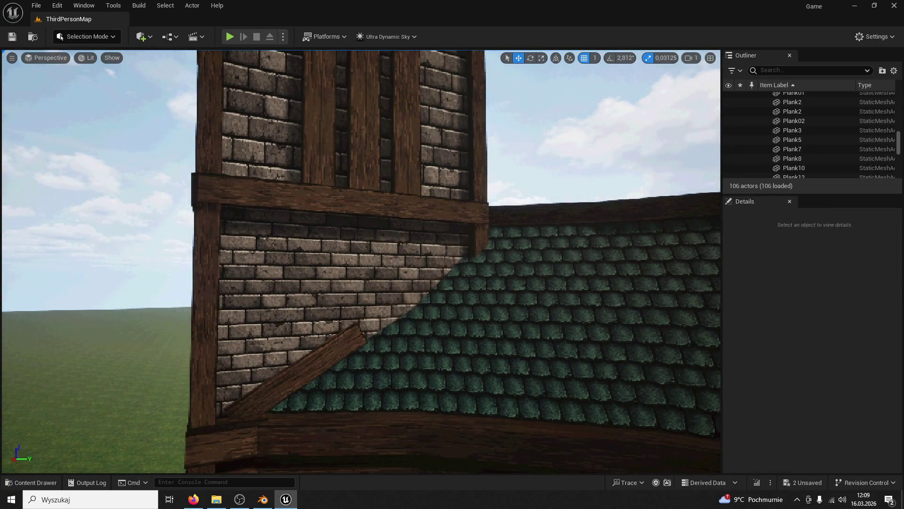
click(351, 340)
key(Delete)
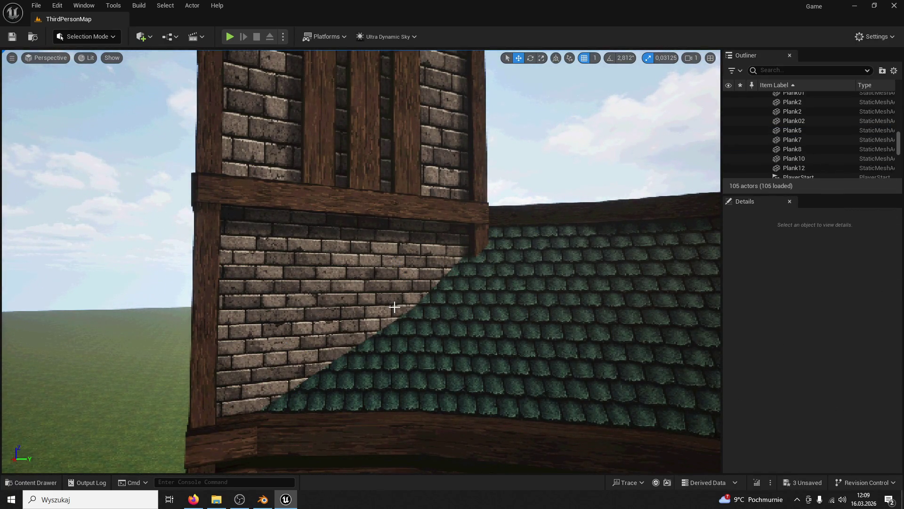
key(ctrl+z)
key(ctrl+z)
key(ctrl+z)
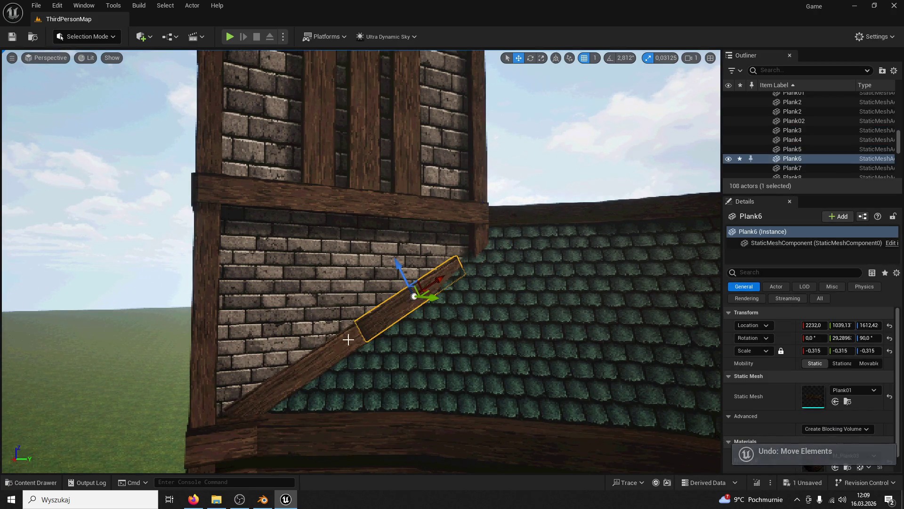
key(ctrl+z)
key(ctrl+z)
key(ctrl+z)
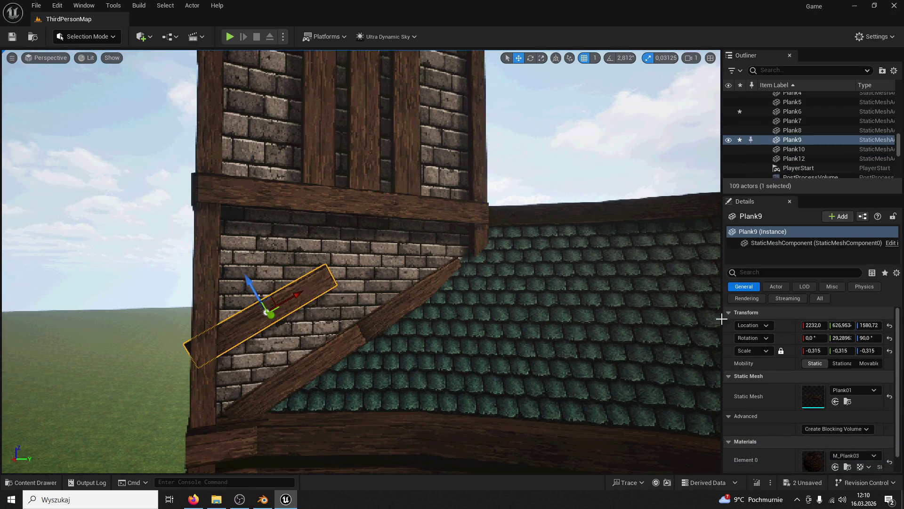
Step: Set the plank's pitch to 0 then 90° so it stands upright, and raise it slightly
click(841, 338)
text(0)
key(Return)
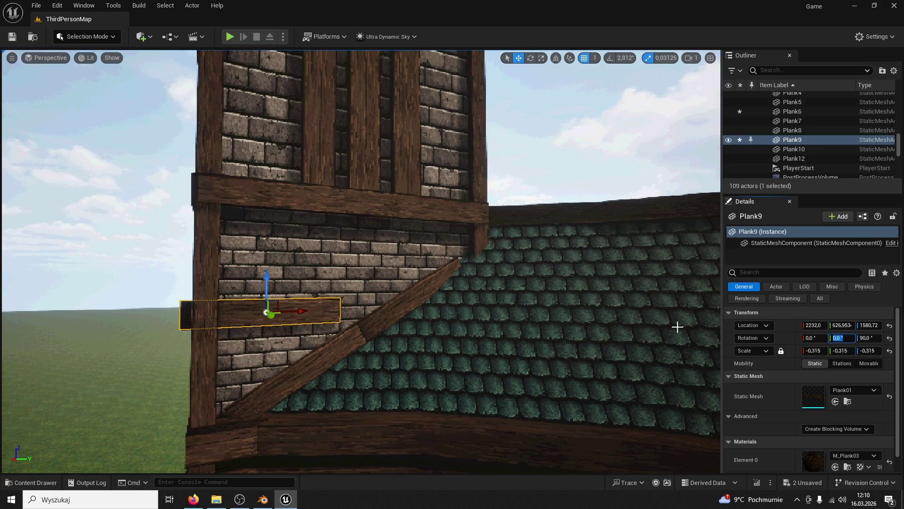
text(90)
key(Return)
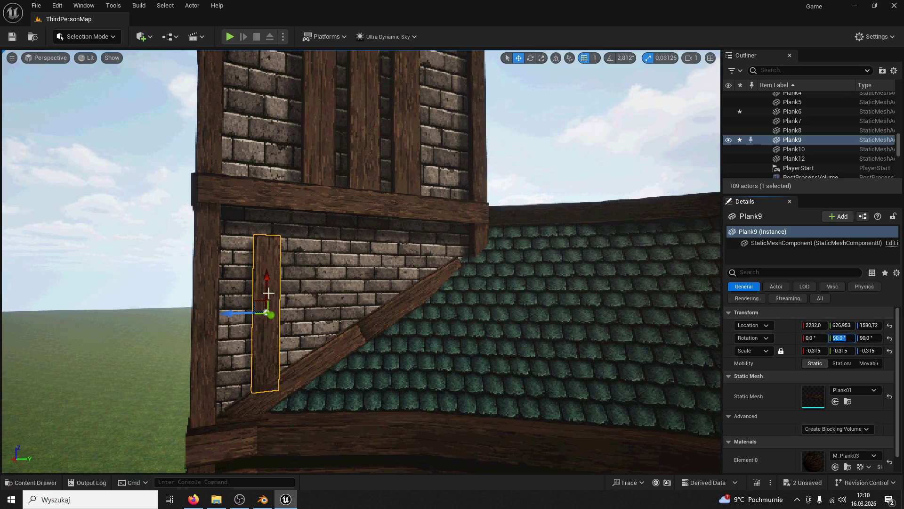
drag(266, 284, 266, 269)
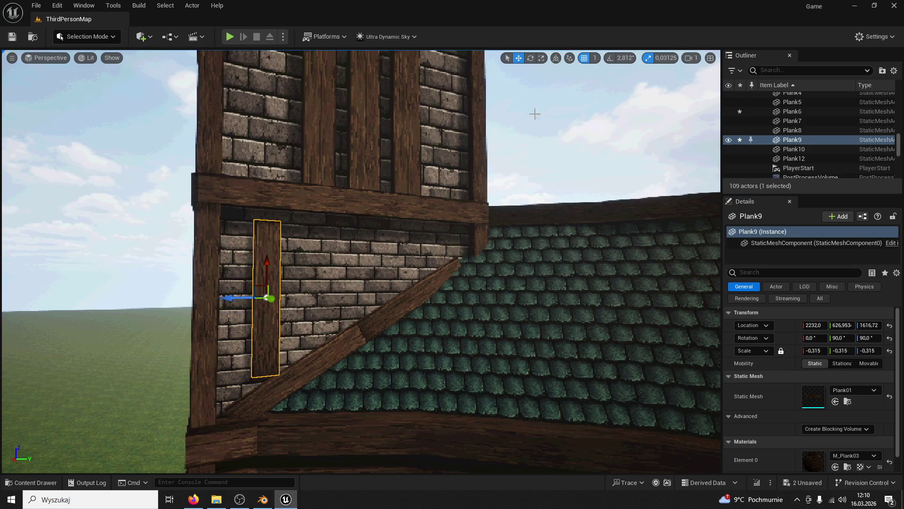
key(alt+Tab)
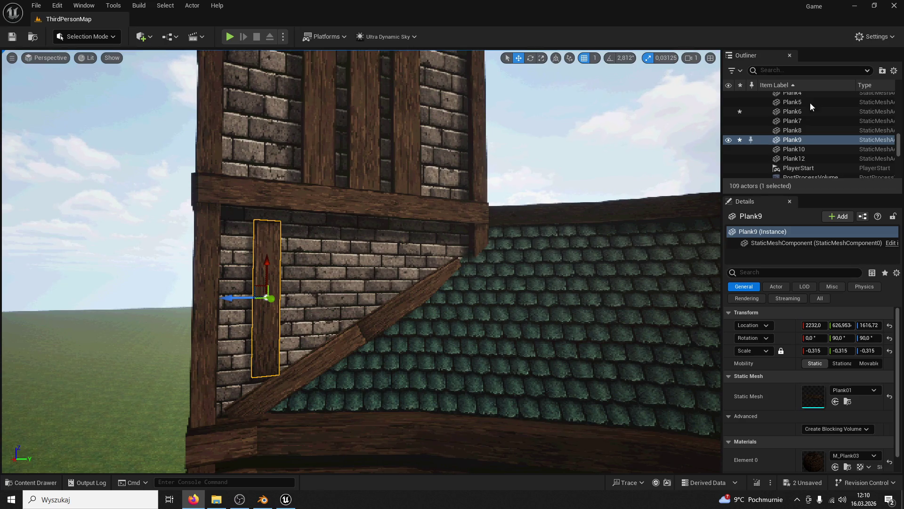
Step: Move the upright plank to the tower corner, scale it to -0,46, and lower it onto the roof
drag(236, 295, 194, 297)
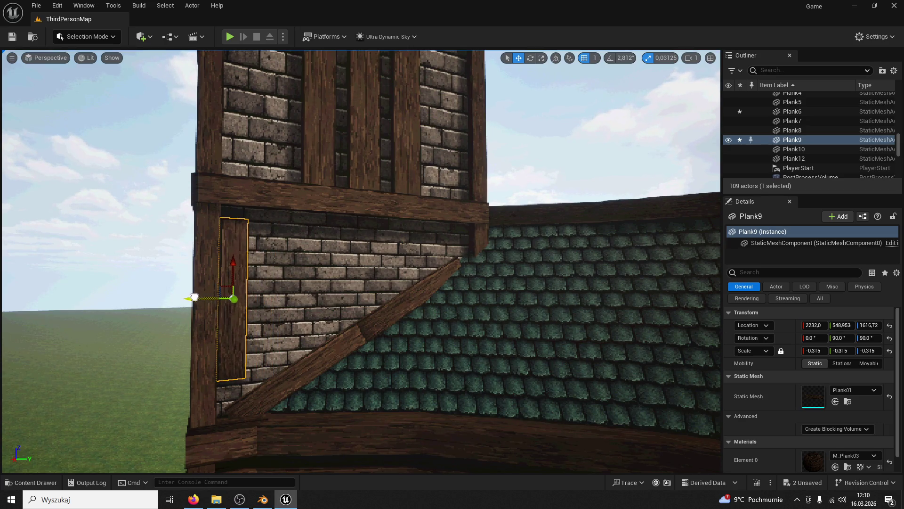
drag(233, 262, 232, 246)
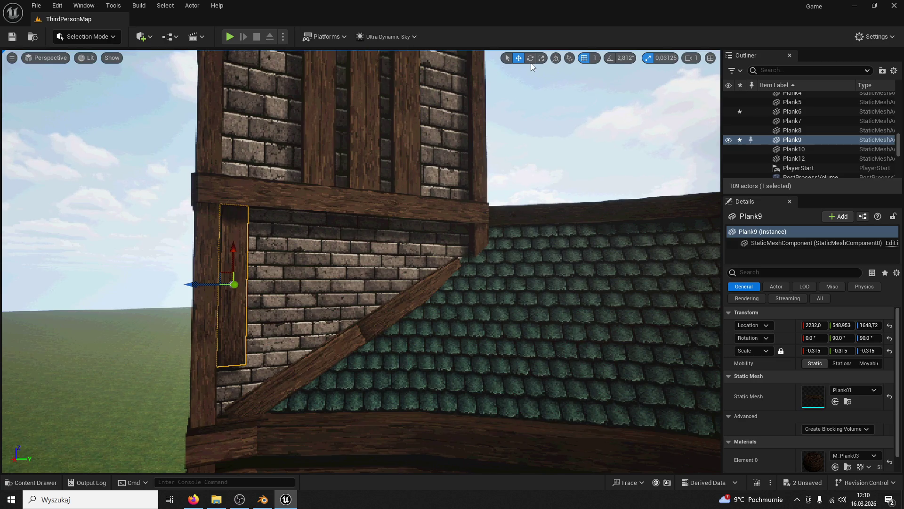
click(814, 350)
text(-0,51)
key(Return)
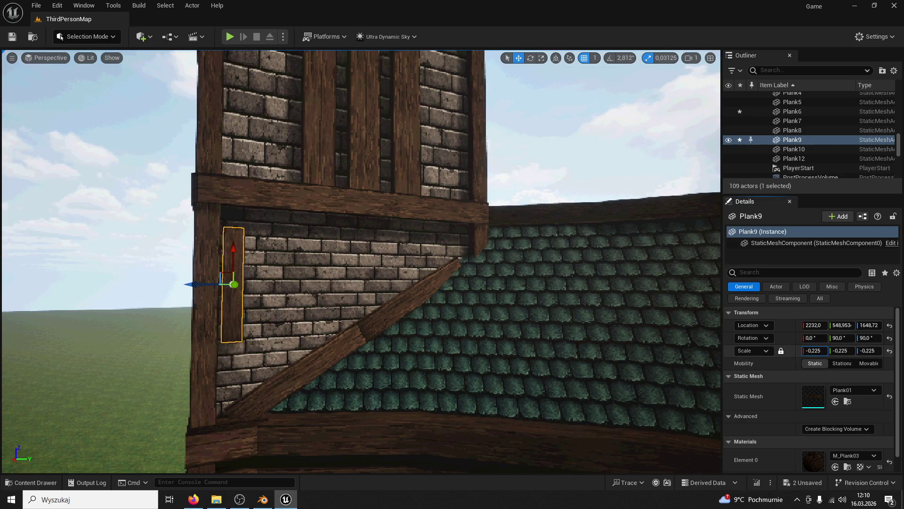
text(-0,46)
key(Return)
drag(234, 253, 224, 273)
Step: Place two copies of the upright plank further along the tower wall
drag(197, 317, 316, 307)
drag(313, 307, 378, 305)
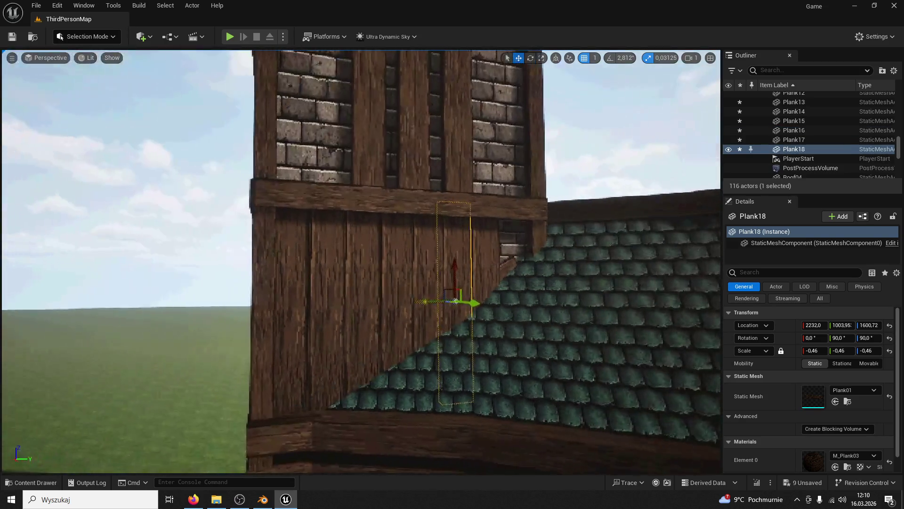
click(377, 304)
key(ctrl+z)
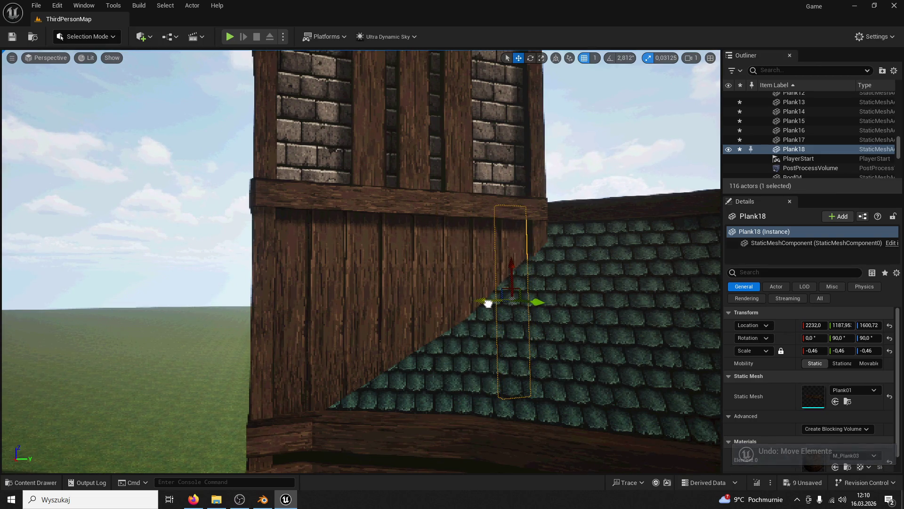
click(488, 303)
scroll(down, 3)
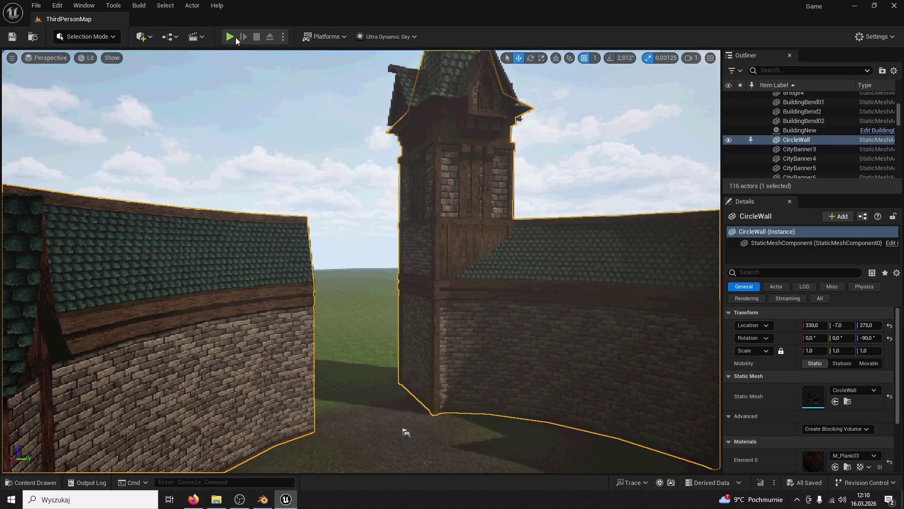
Step: Play-test the level, jumping near the walls, then return to the editor
key(alt+p)
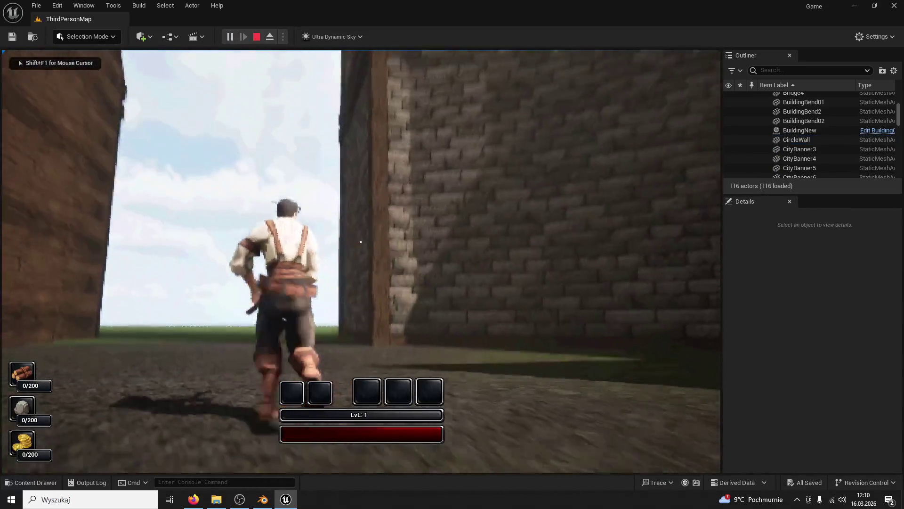
key(space)
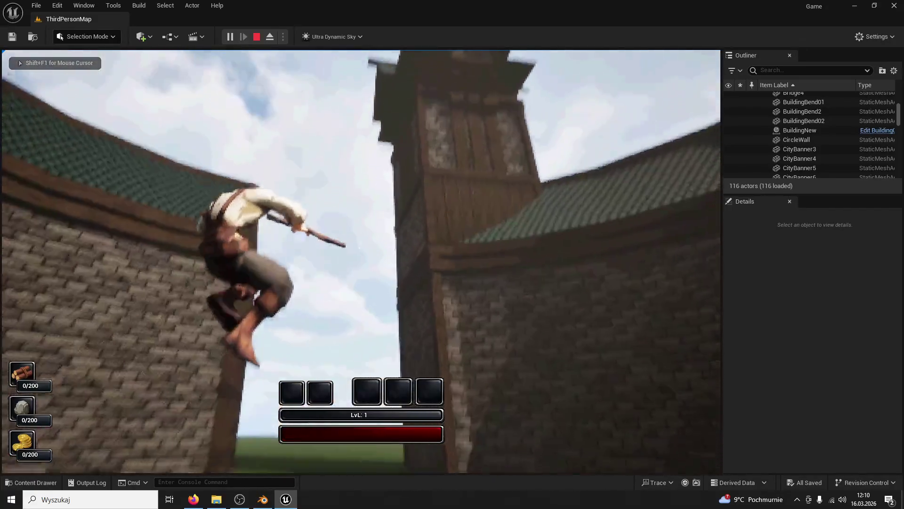
key(Escape)
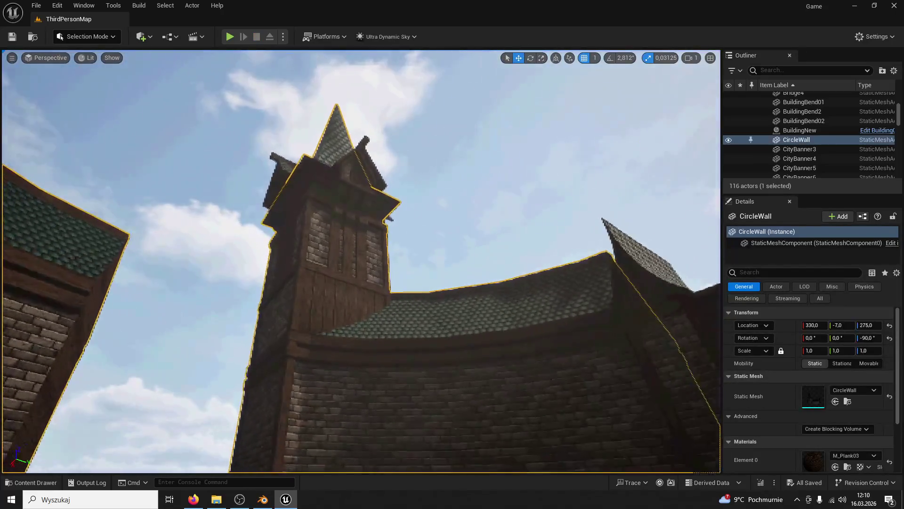
Step: Select and frame the diagonal roof-edge plank, then push it outward from the tower wall
key(Up)
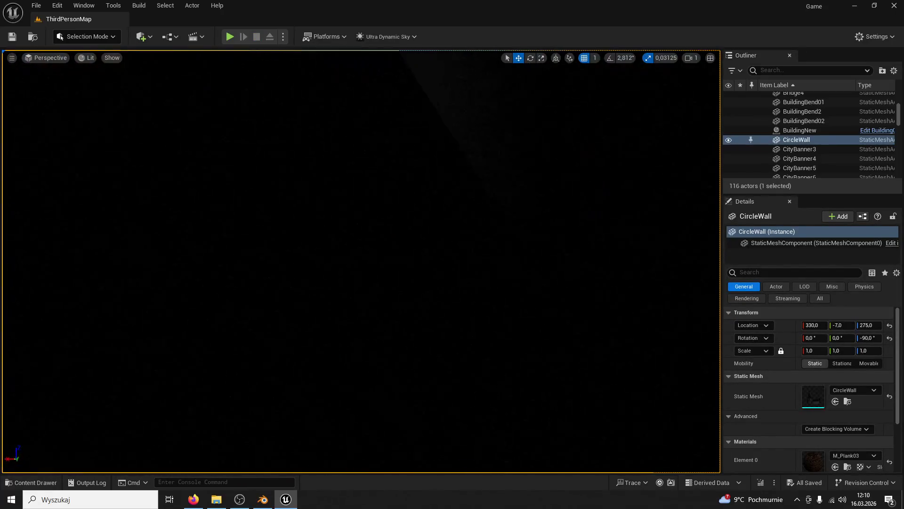
key(Down)
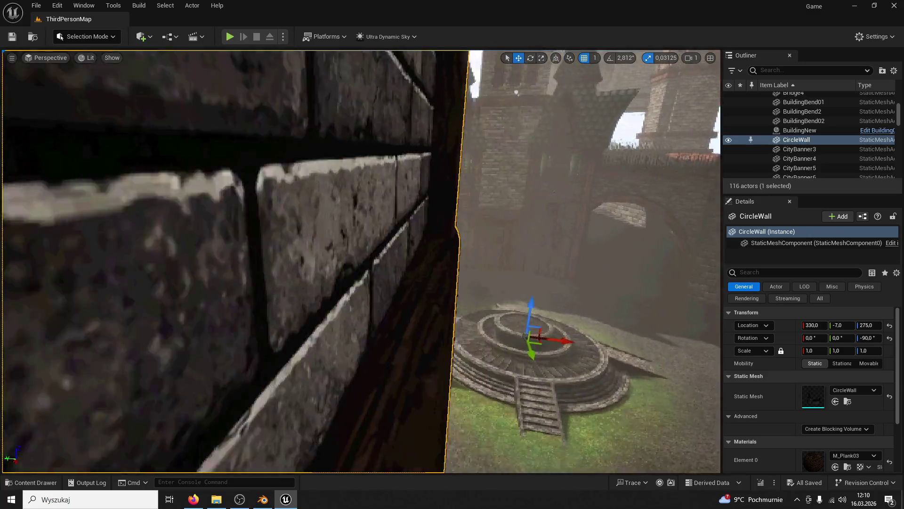
key(Up)
click(402, 264)
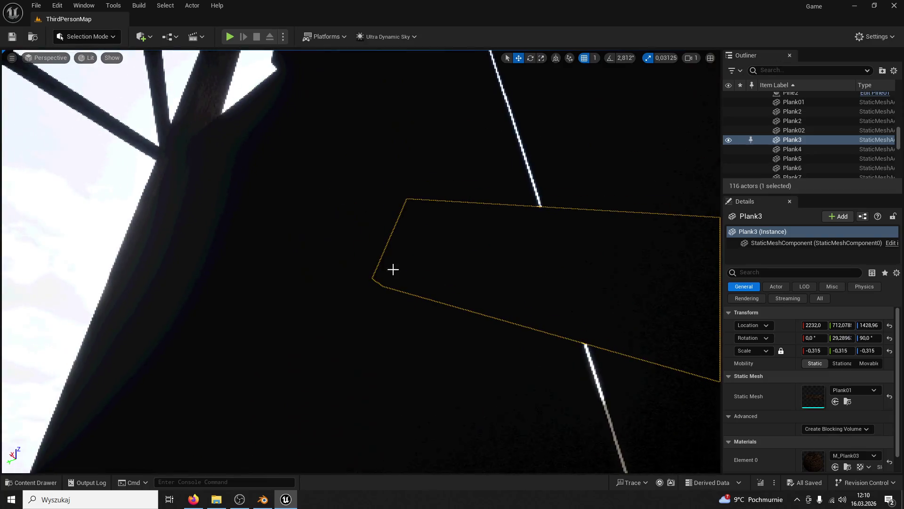
click(349, 248)
key(ctrl+z)
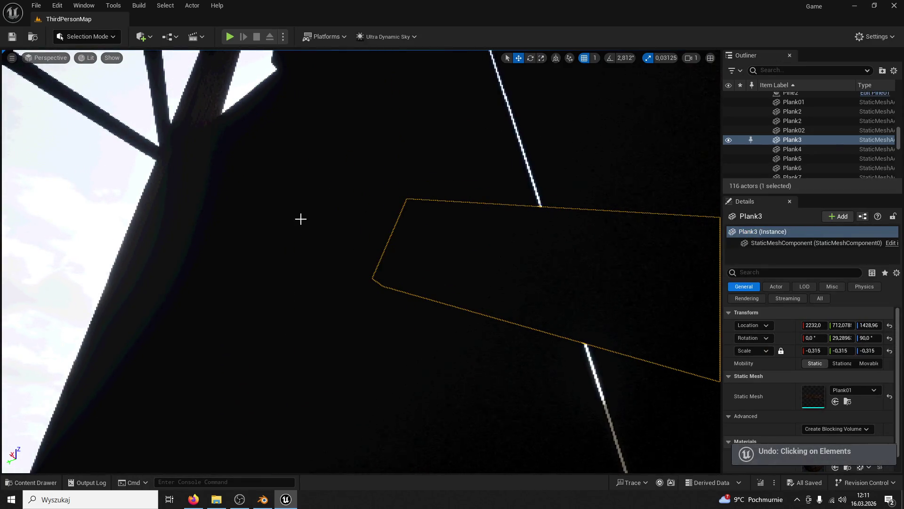
click(300, 218)
key(ctrl+z)
click(386, 255)
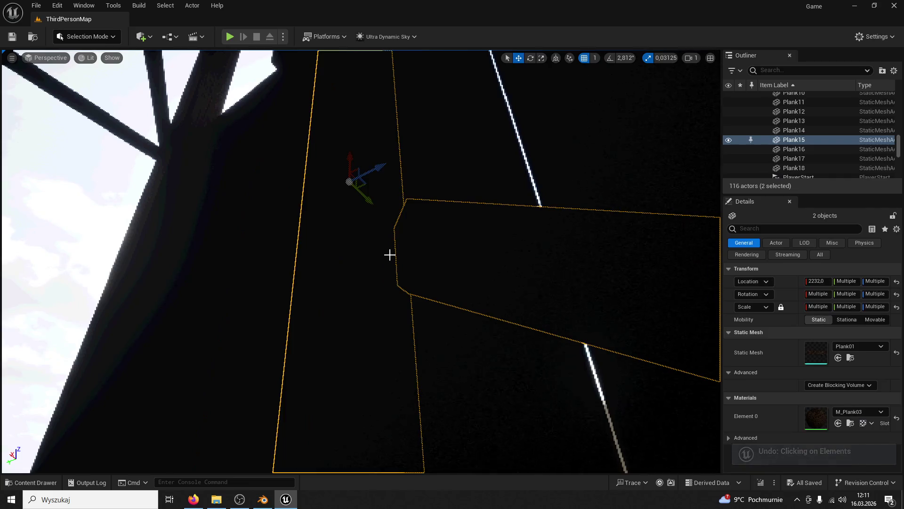
key(ctrl+z)
key(f)
drag(378, 230, 471, 157)
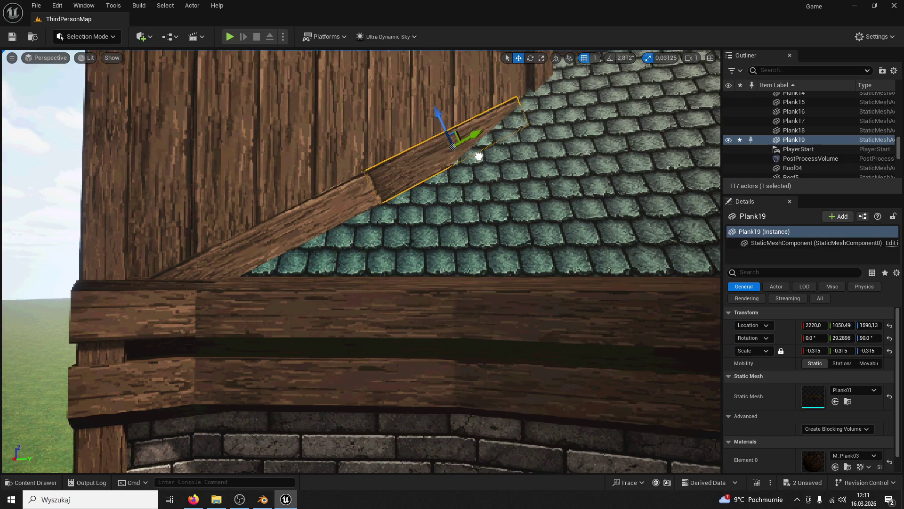
Step: Duplicate the diagonal roof-edge plank with Ctrl+D
click(480, 156)
scroll(up, 3)
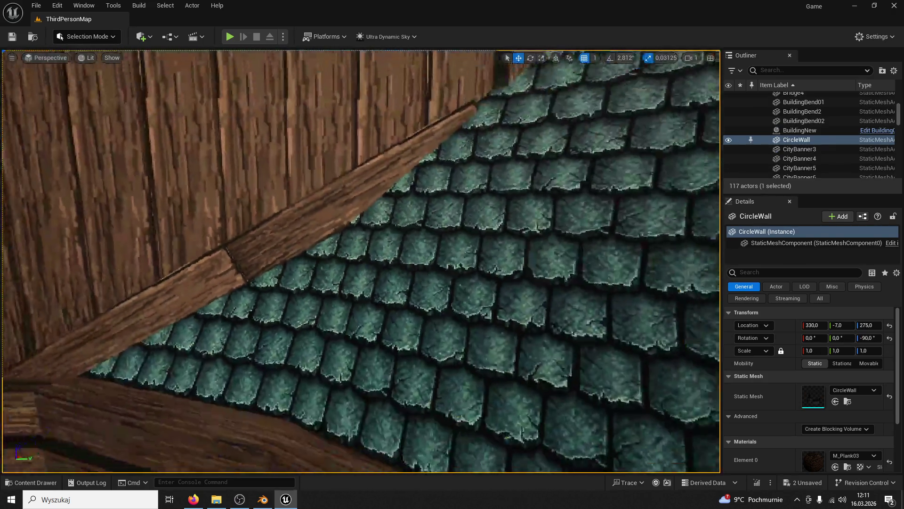
click(371, 195)
key(ctrl+d)
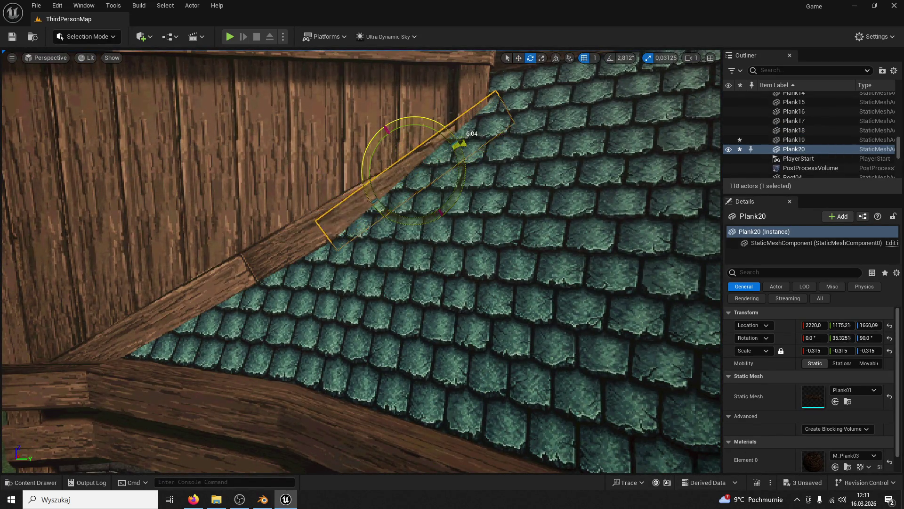
key(ctrl+z)
key(ctrl+y)
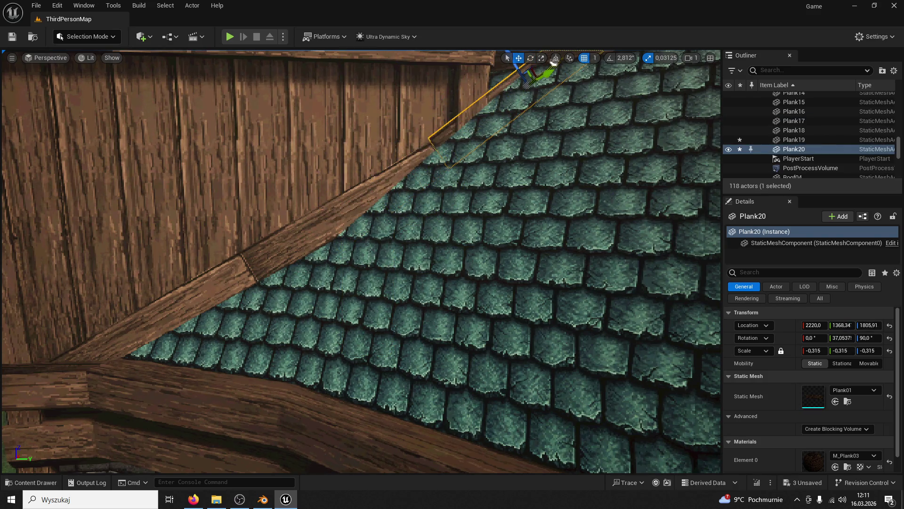
Step: Tilt Plank19 to match the roof slope and slide Plank20 up the roof edge
click(354, 200)
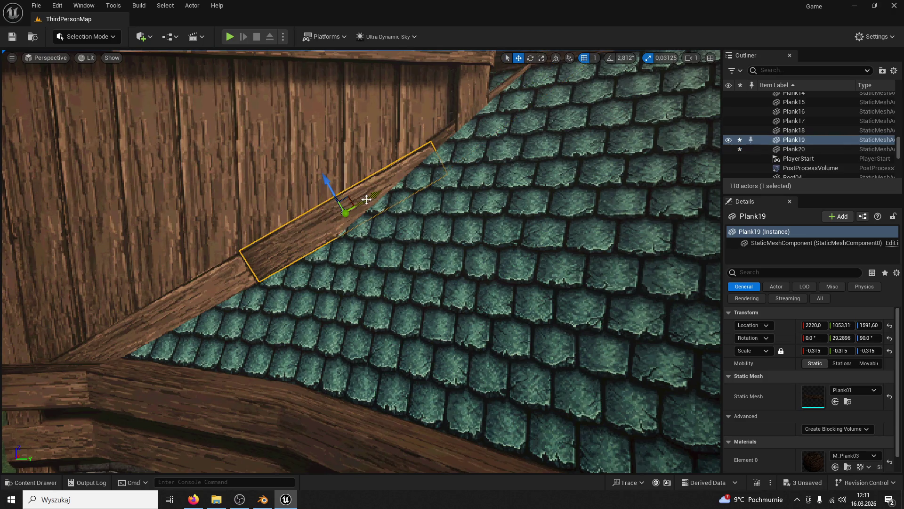
drag(314, 179, 325, 173)
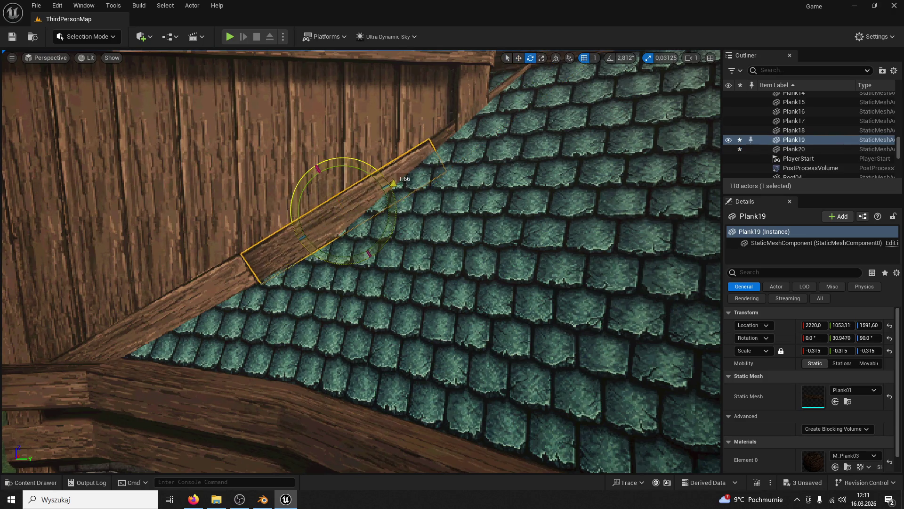
click(320, 123)
click(279, 246)
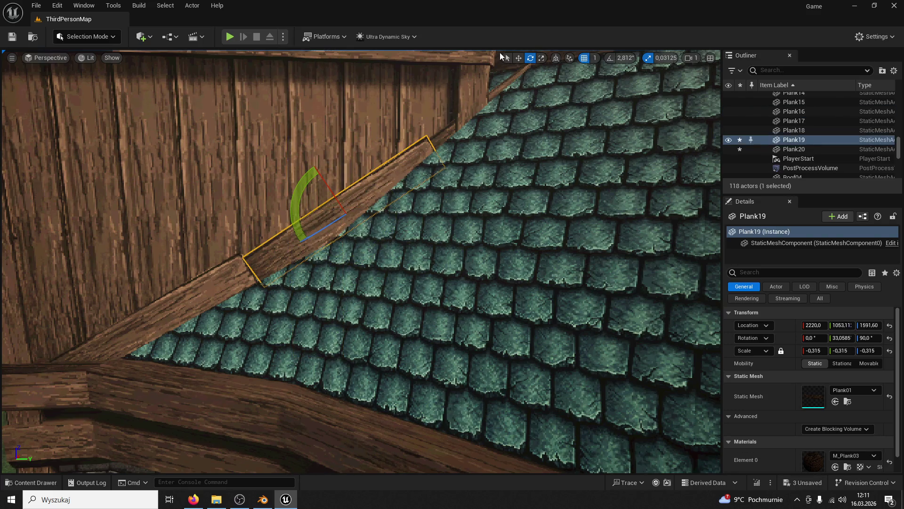
click(343, 178)
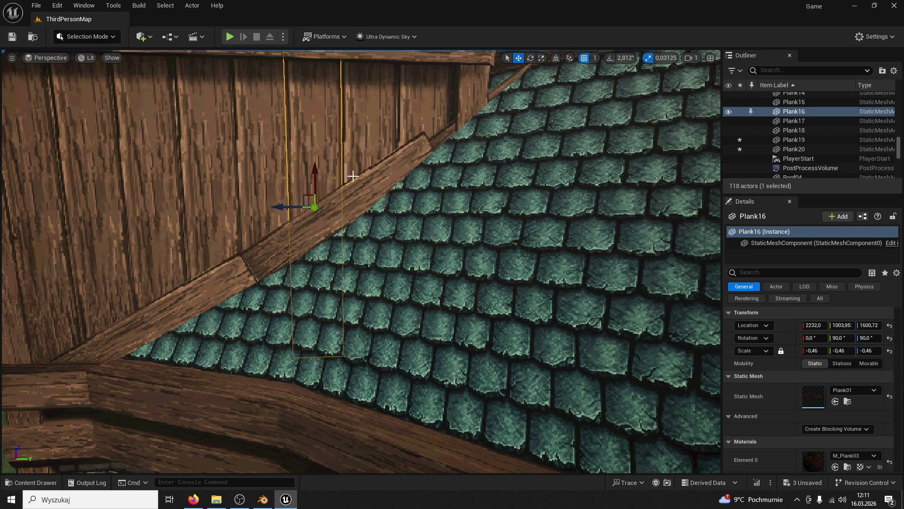
click(490, 73)
scroll(down, 3)
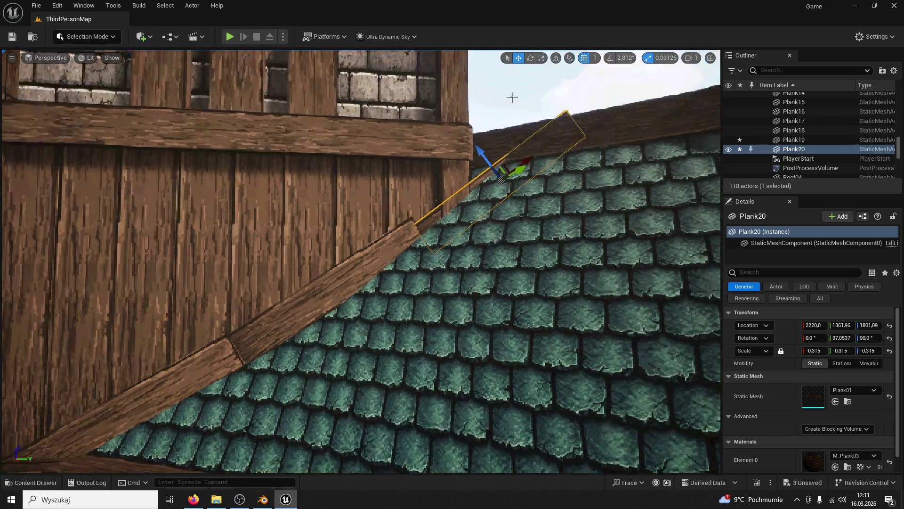
drag(485, 141, 473, 147)
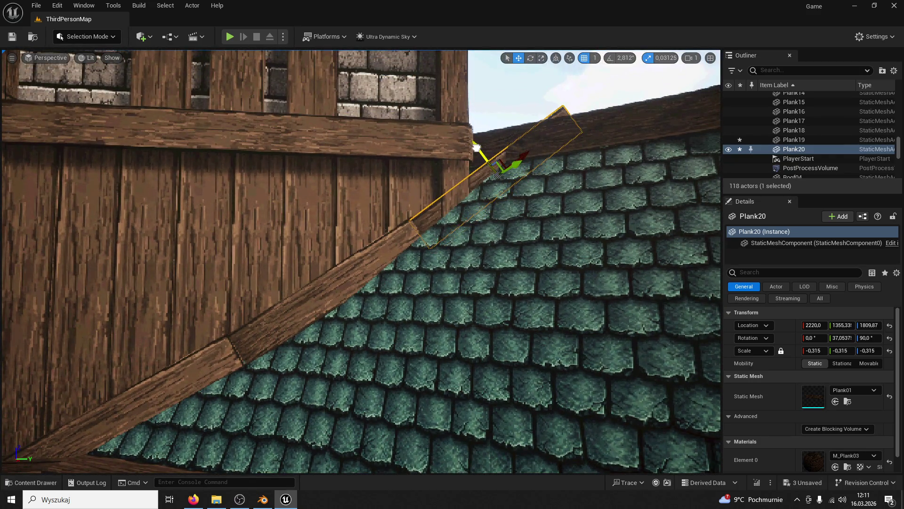
scroll(down, 3)
Step: Save all level changes and start playing the level in the editor
click(13, 37)
key(alt+p)
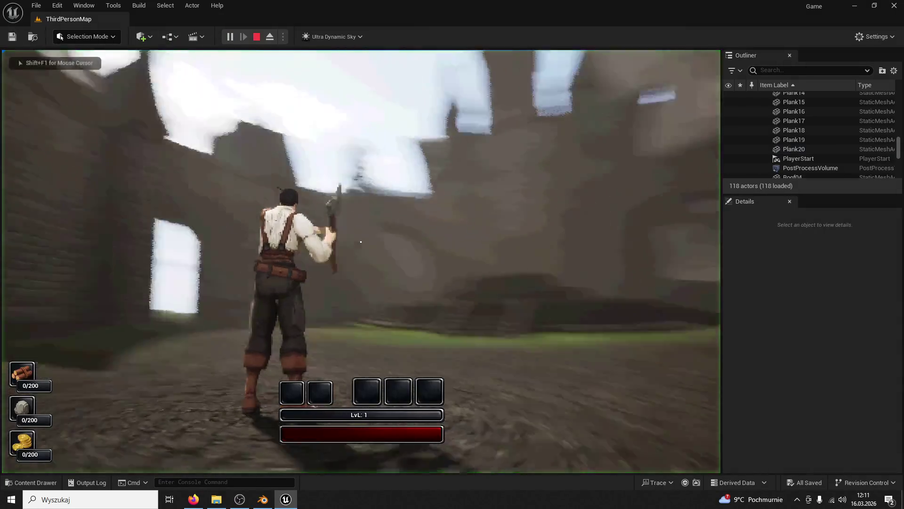
key(super)
click(415, 464)
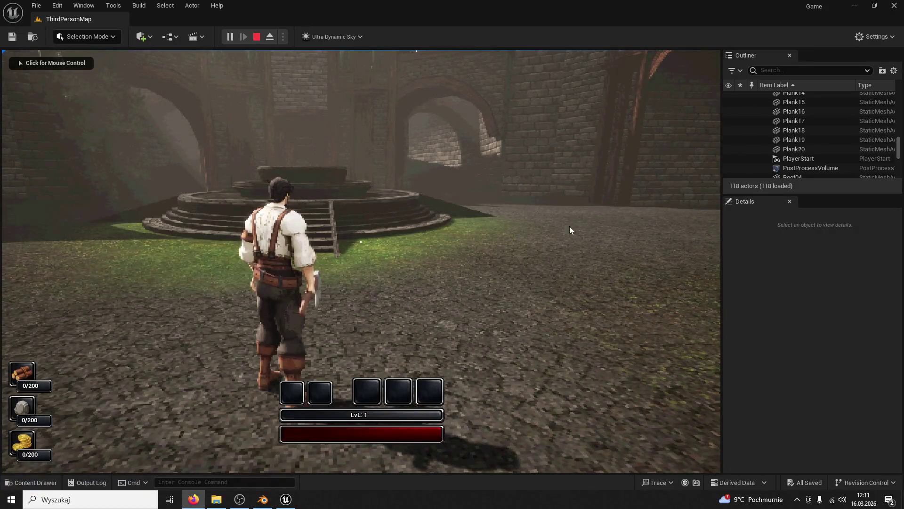
Step: Walk up the stairs and jump onto the round platform facing the tower, then stop and select a plank
key(w)
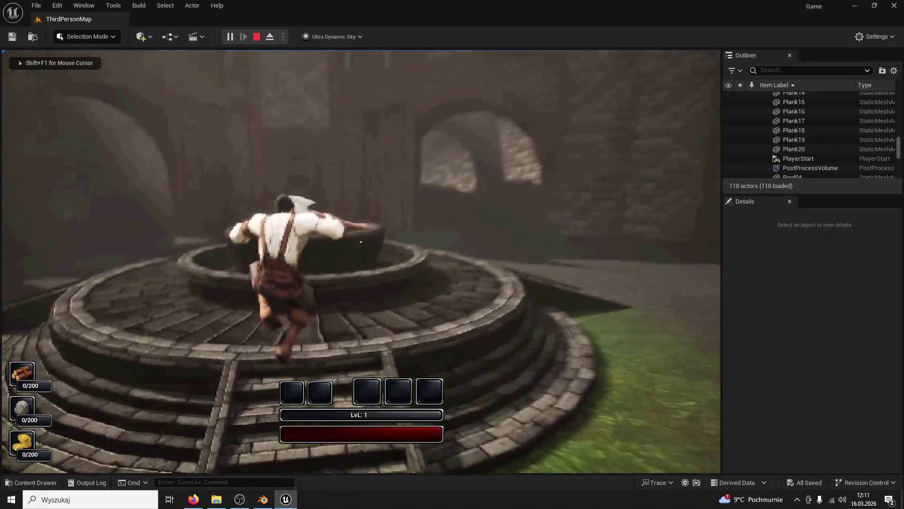
key(space)
key(w)
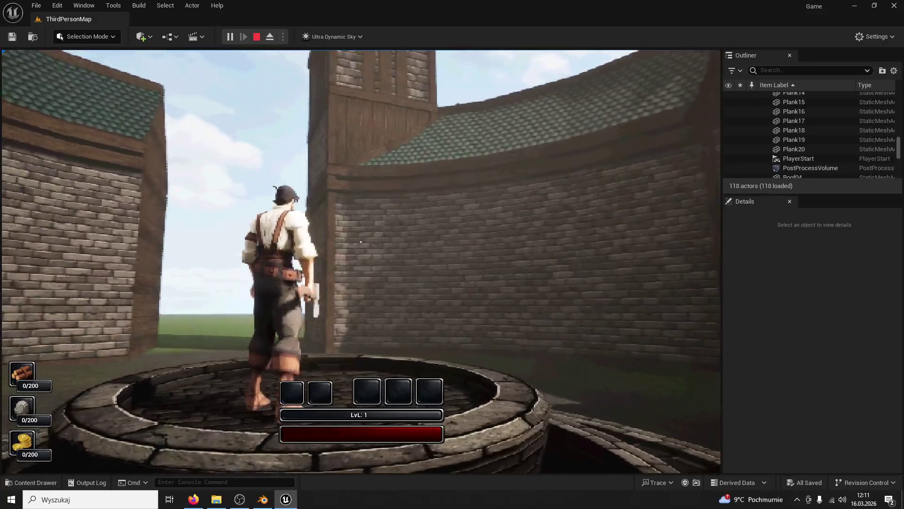
key(w)
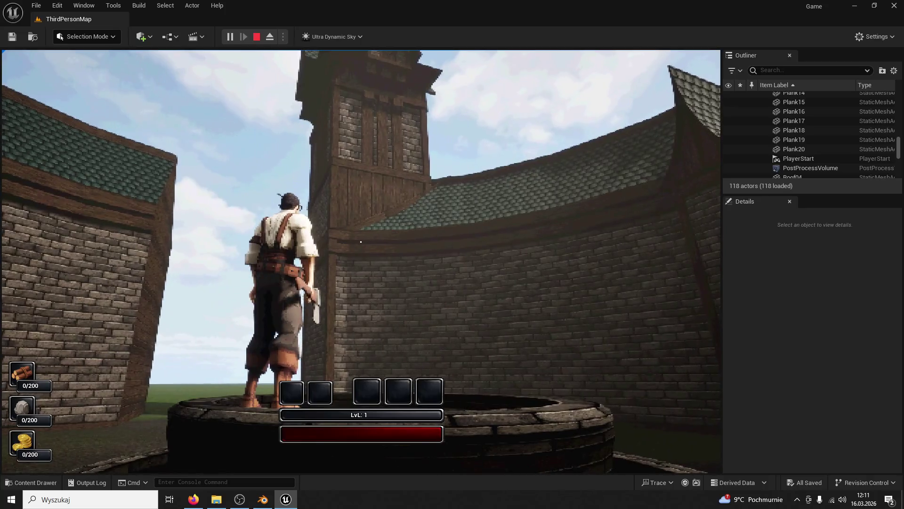
key(Escape)
click(357, 200)
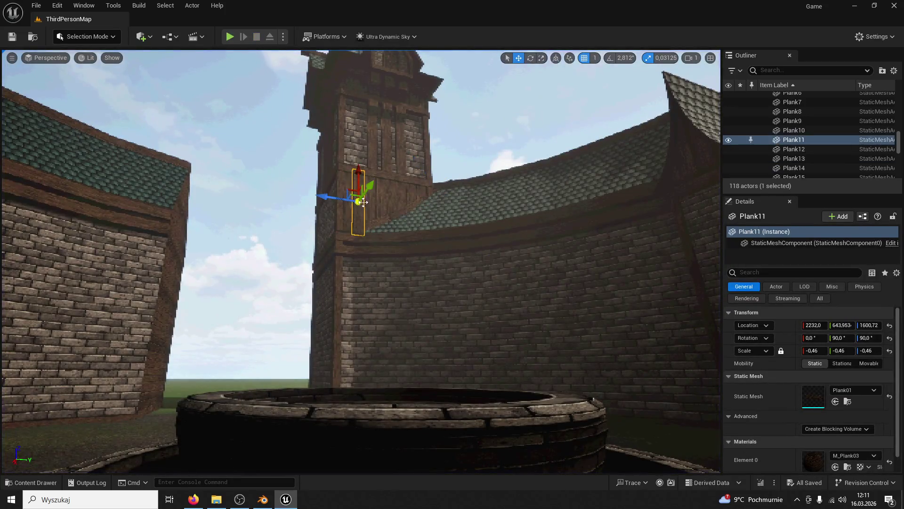
Step: Delete each of the tower's wooden planks one by one until 105 actors remain
key(Delete)
click(388, 200)
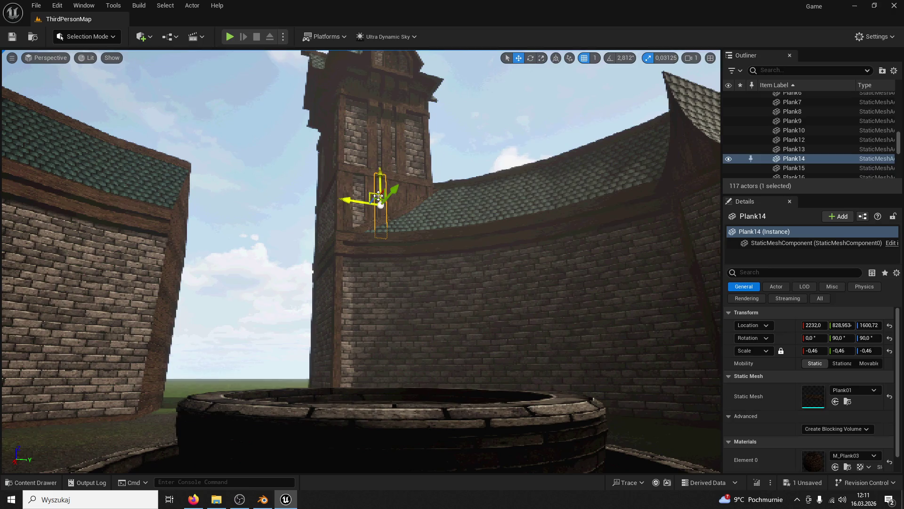
key(Delete)
click(426, 187)
key(Delete)
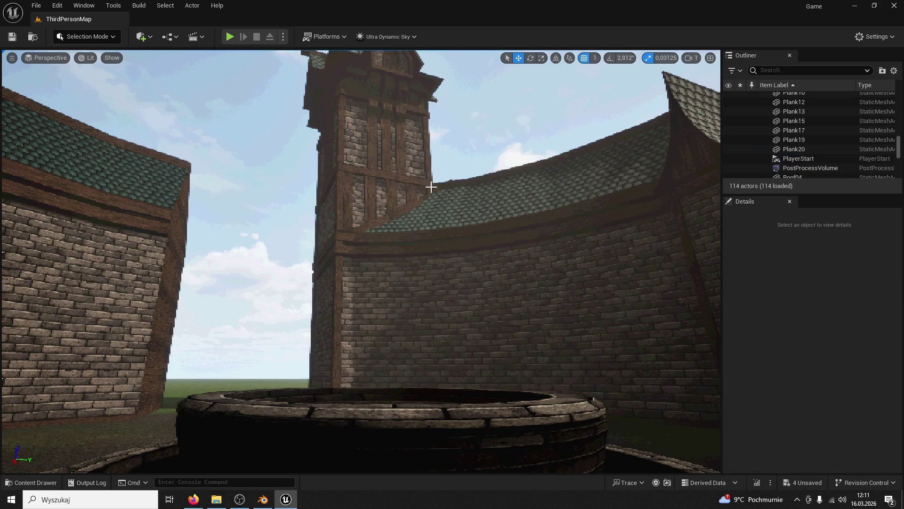
scroll(up, 3)
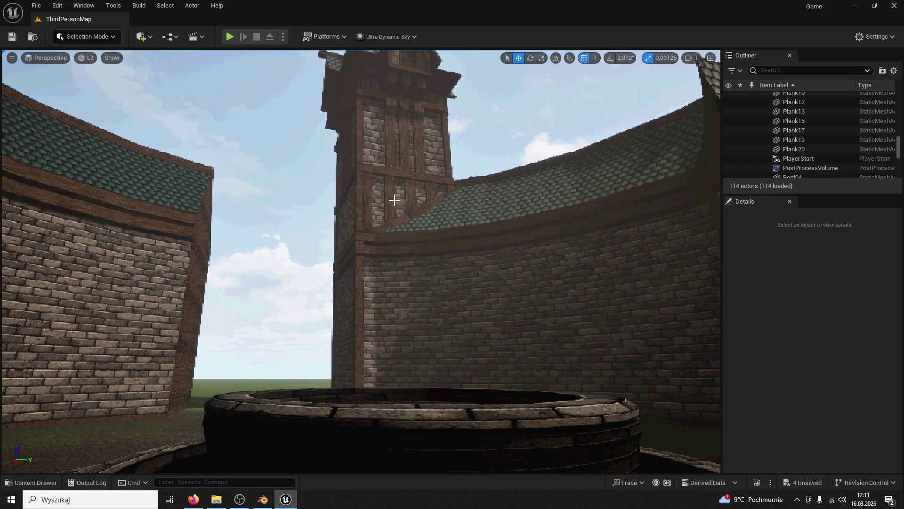
click(394, 201)
key(Delete)
click(388, 199)
key(Delete)
click(428, 192)
key(Delete)
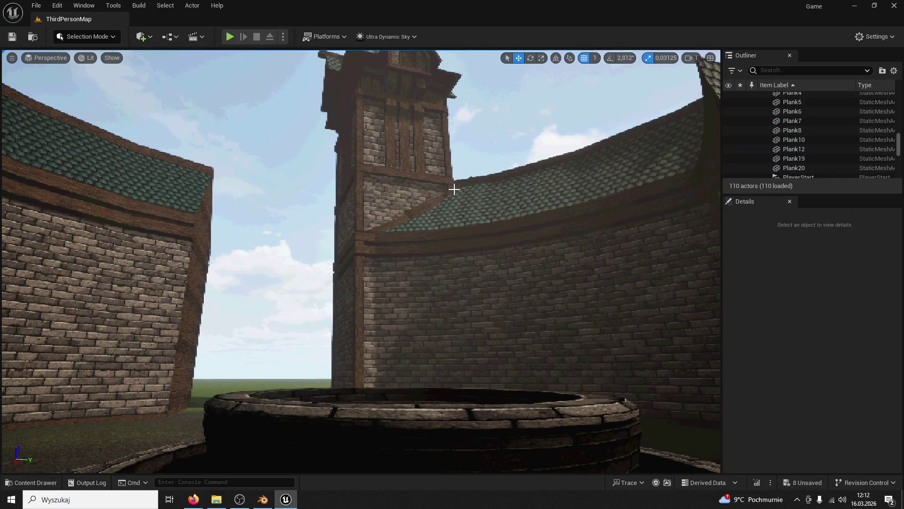
click(443, 192)
click(424, 193)
key(Delete)
click(405, 207)
key(Delete)
click(421, 210)
key(Delete)
click(436, 198)
key(Delete)
click(442, 194)
key(Delete)
drag(442, 195, 397, 209)
click(32, 483)
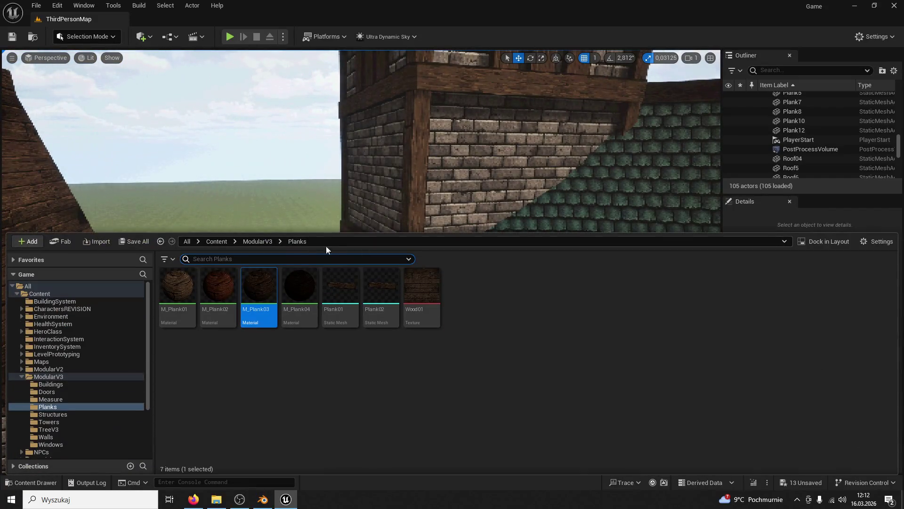
click(264, 243)
scroll(down, 3)
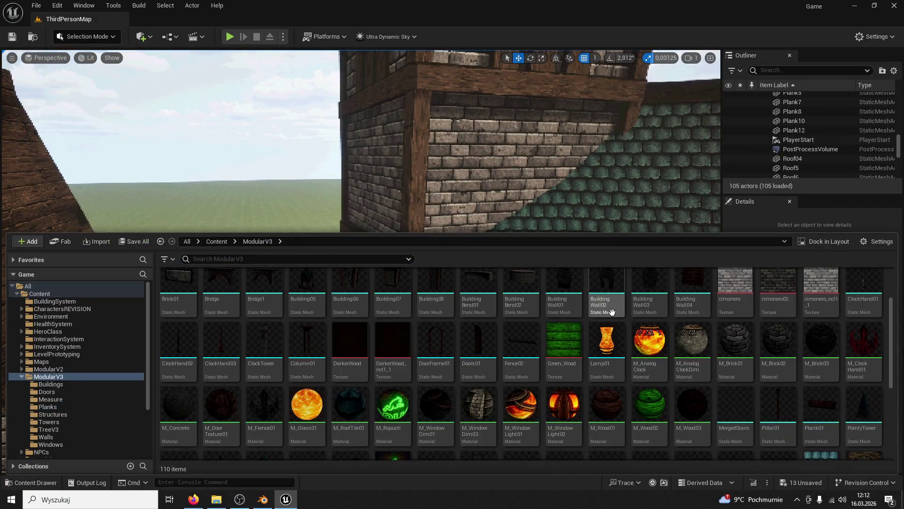
click(302, 341)
drag(303, 341, 502, 304)
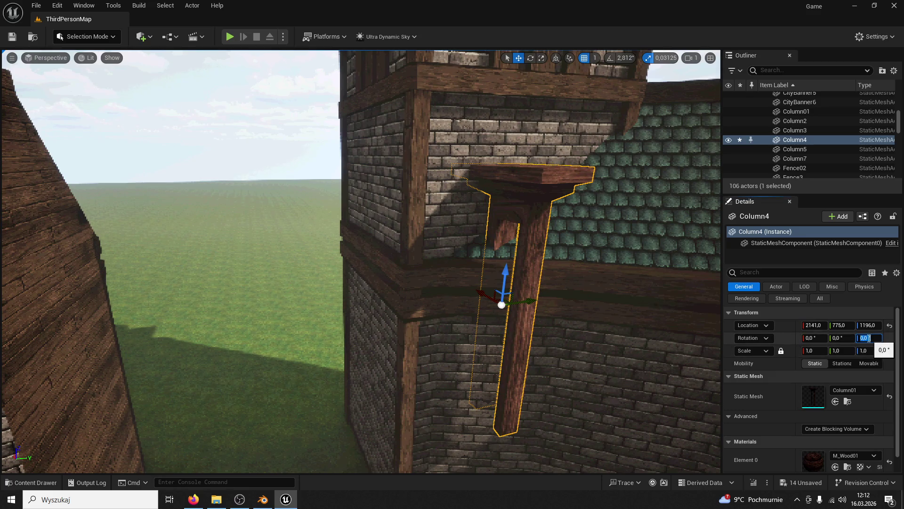
text(90)
key(Return)
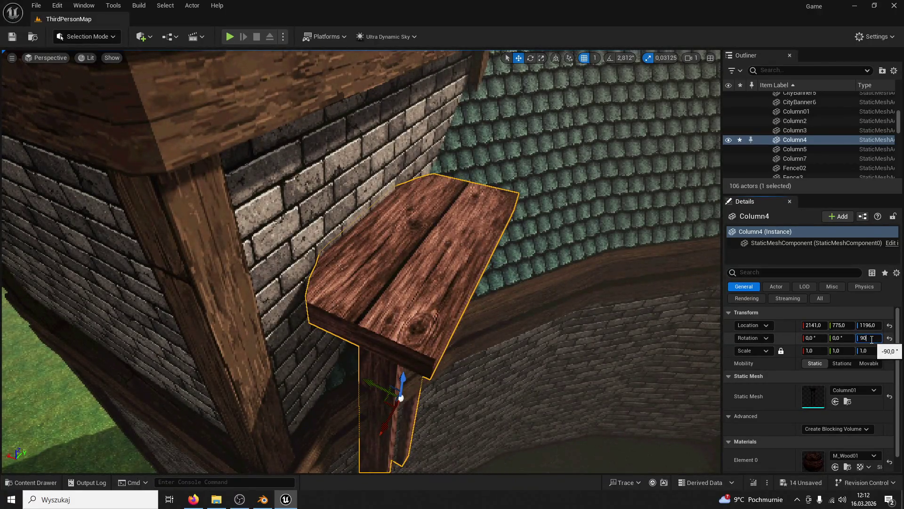
key(Return)
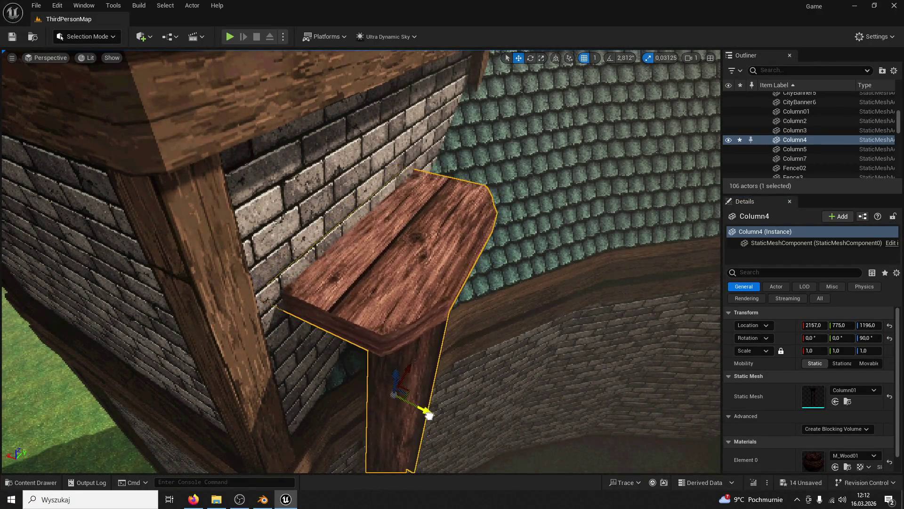
click(424, 413)
click(376, 277)
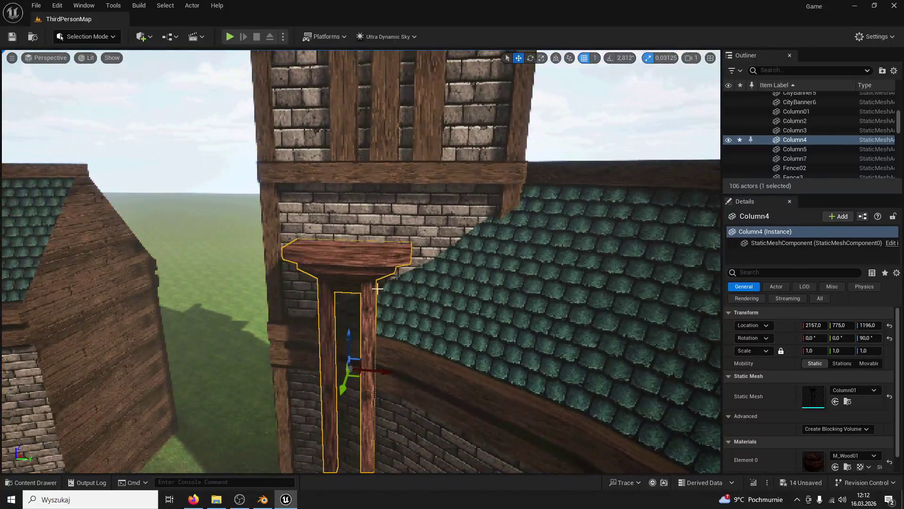
drag(379, 371, 417, 374)
drag(814, 350, 508, 306)
drag(388, 344, 359, 379)
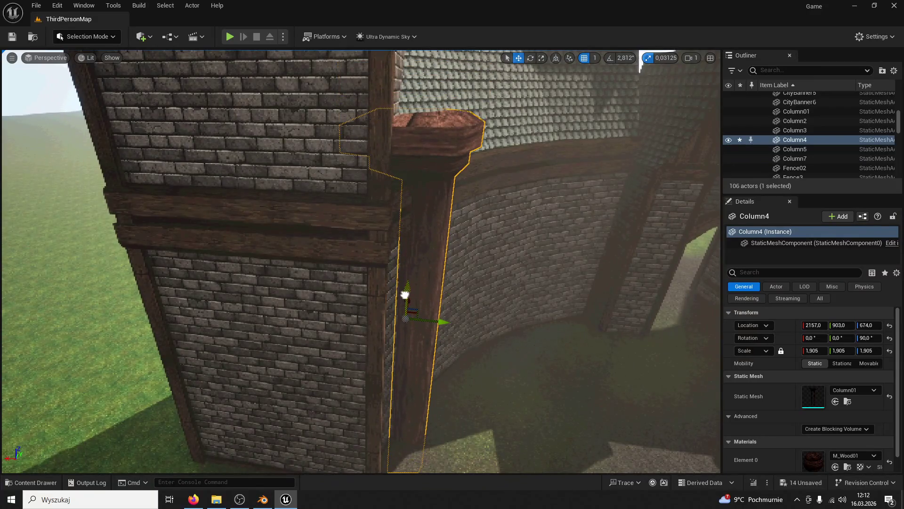
drag(437, 307, 297, 306)
scroll(up, 3)
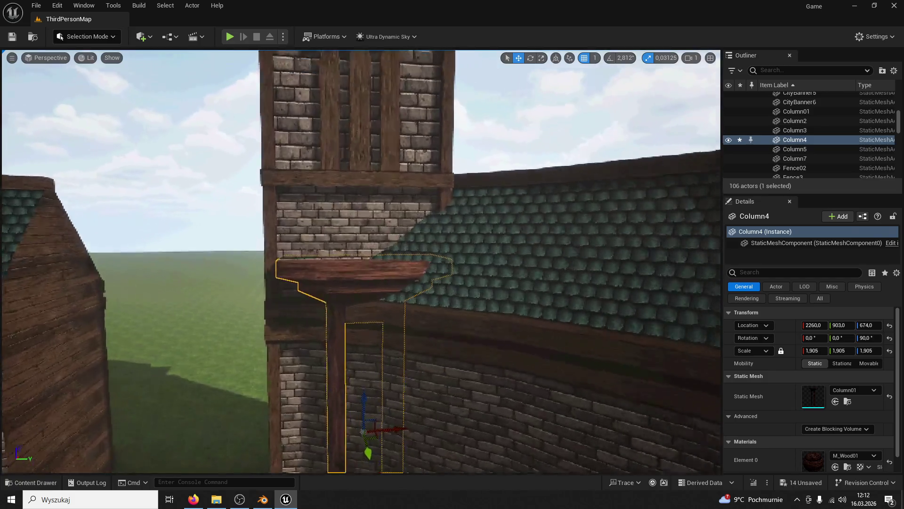
scroll(down, 3)
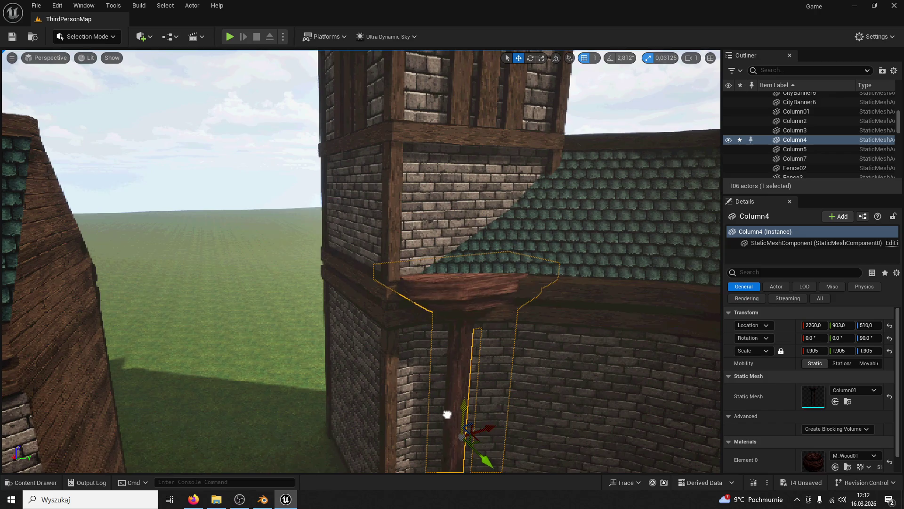
drag(446, 413, 208, 364)
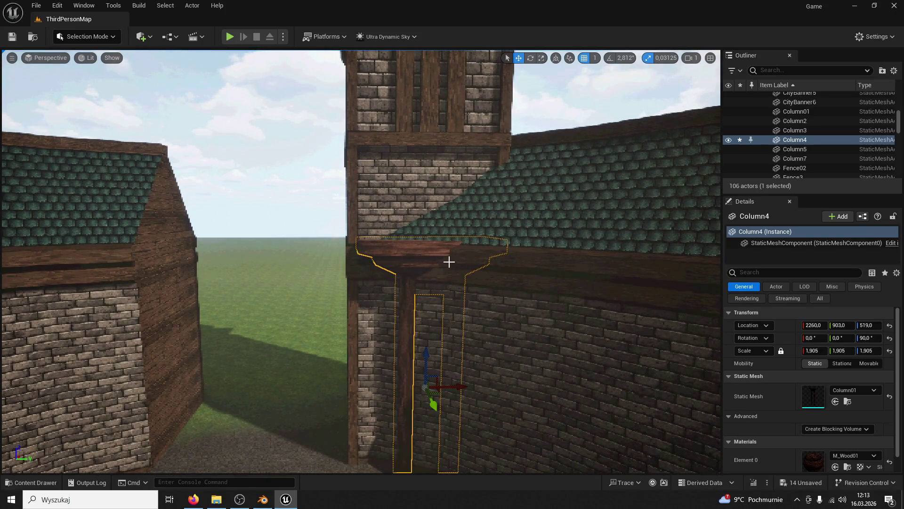
key(Delete)
drag(426, 237, 360, 465)
scroll(down, 3)
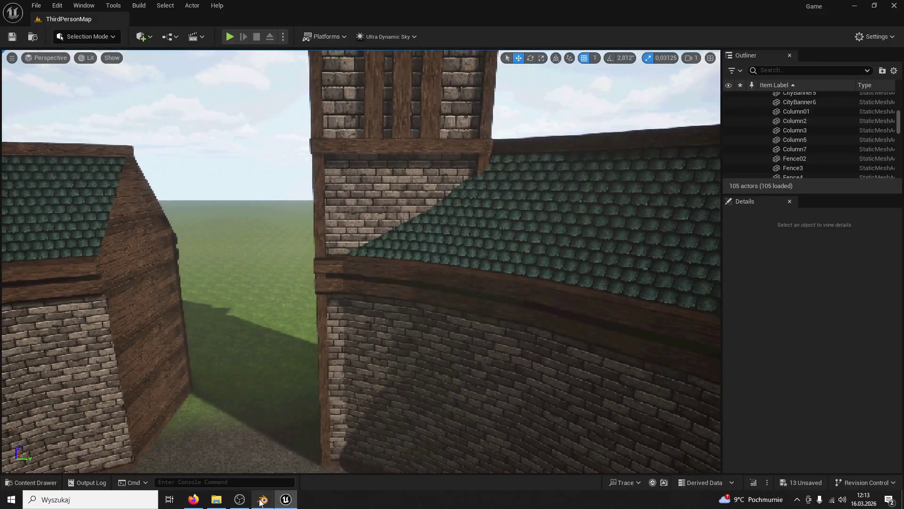
click(263, 499)
Step: Select the tower object and orbit around it to inspect the spire
scroll(down, 3)
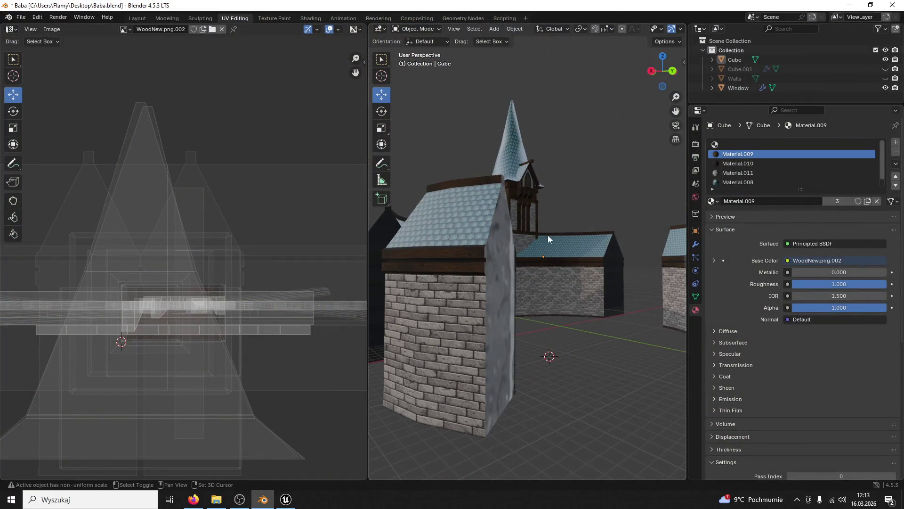
drag(554, 250, 556, 315)
scroll(up, 3)
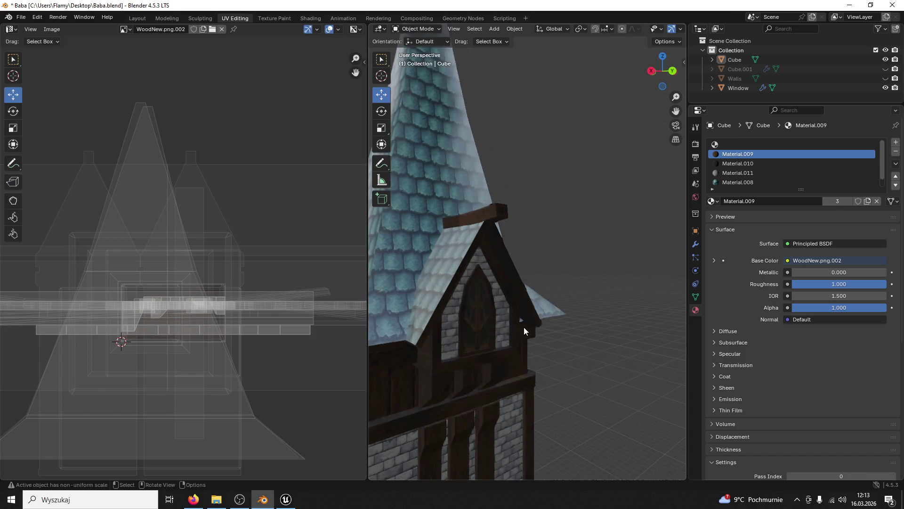
scroll(down, 3)
click(546, 298)
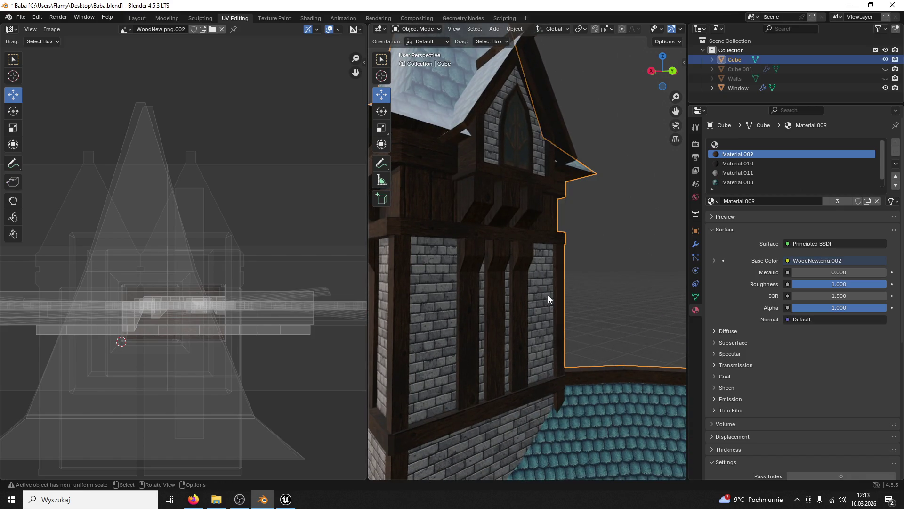
drag(548, 295, 406, 200)
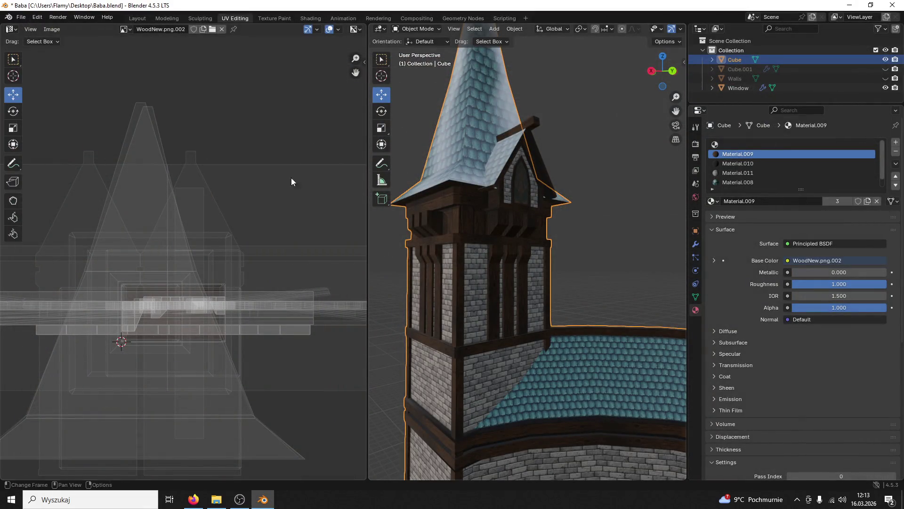
Step: Save the project as Baba02.blend and switch to the Modeling workspace
click(20, 17)
click(37, 88)
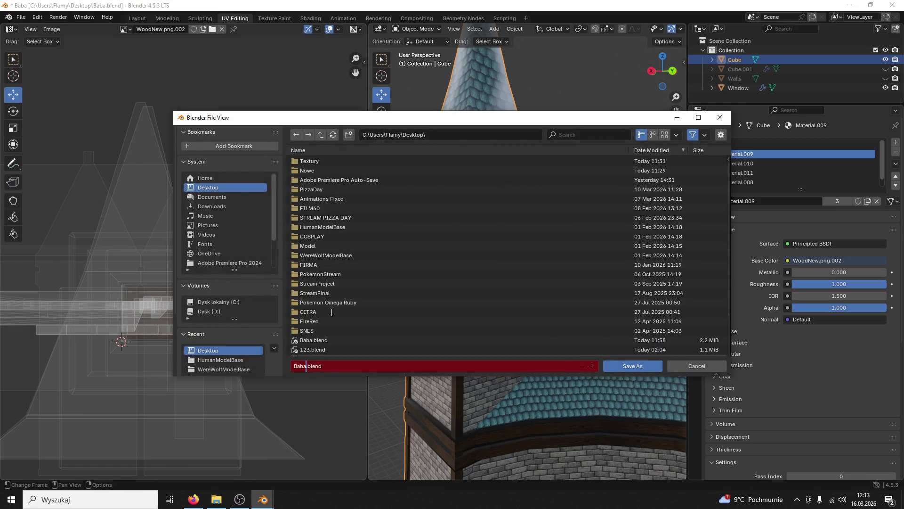
text(02)
key(Return)
click(614, 367)
right_click(387, 23)
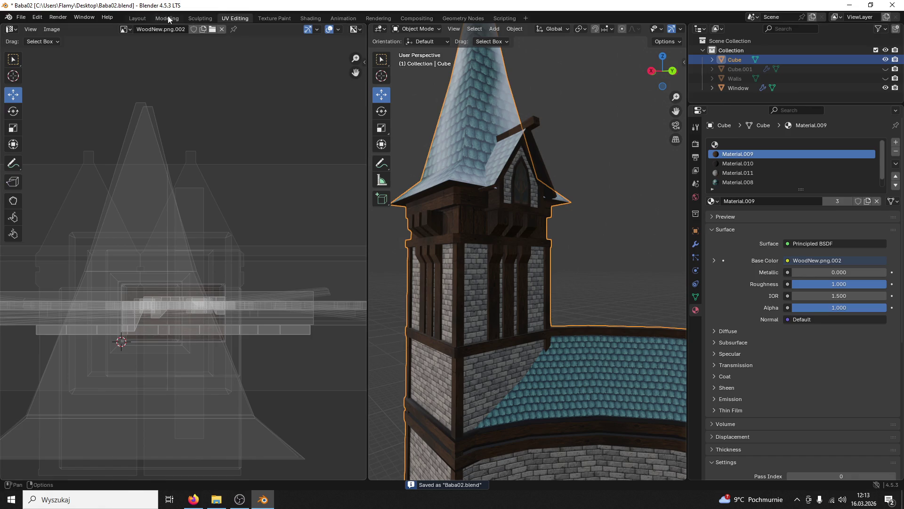
click(168, 18)
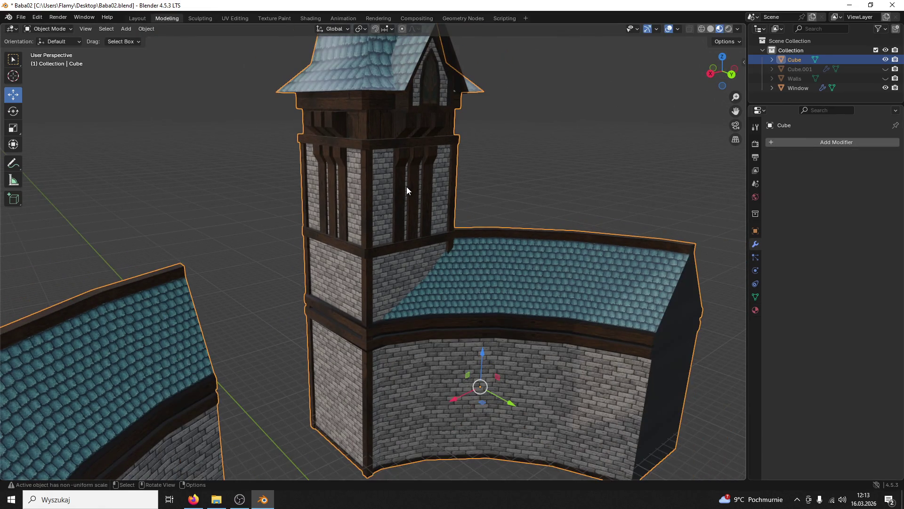
Step: In Edit Mode, separate the building mesh by loose parts, then return to Object Mode
click(66, 32)
click(56, 49)
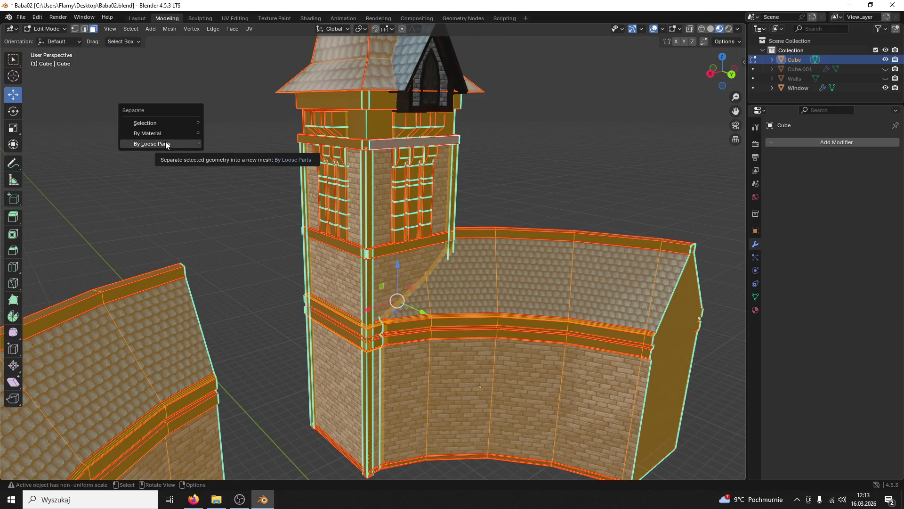
click(168, 141)
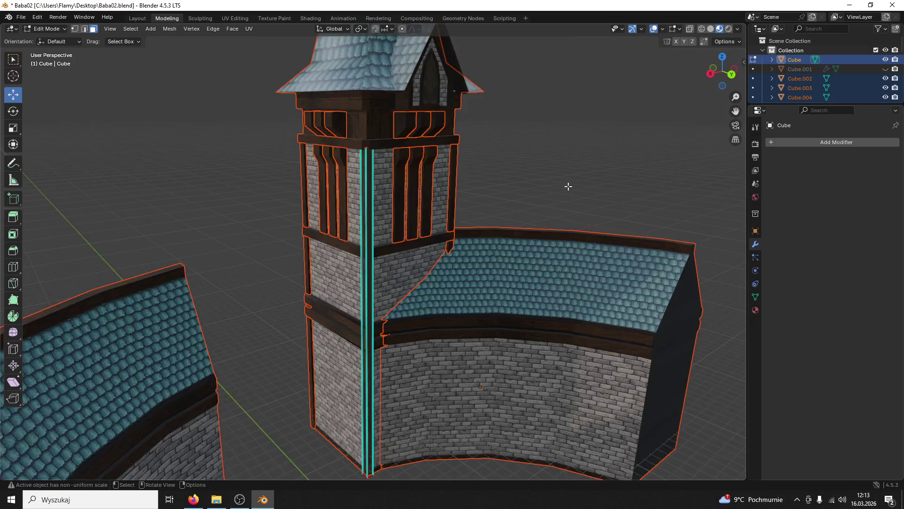
scroll(down, 3)
click(47, 29)
click(52, 39)
Step: Select the centre, left and right curved walls and rescale them slightly
click(462, 289)
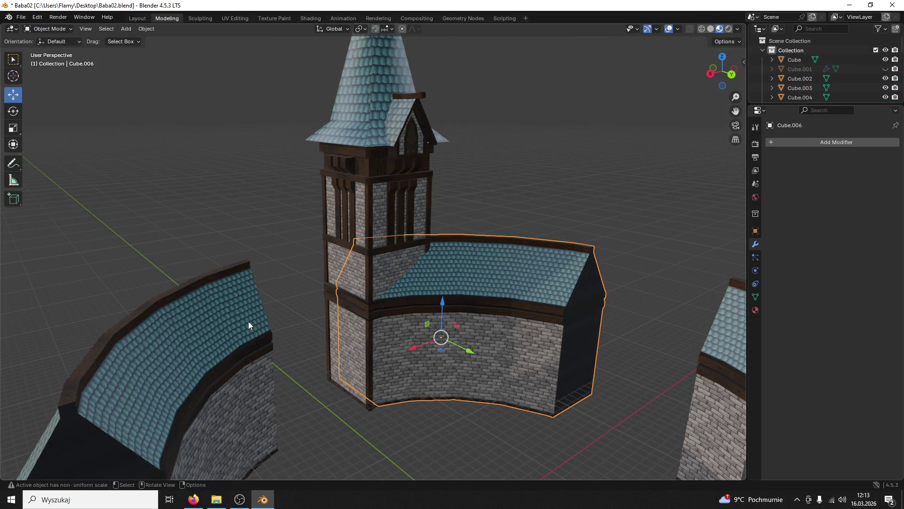
click(238, 325)
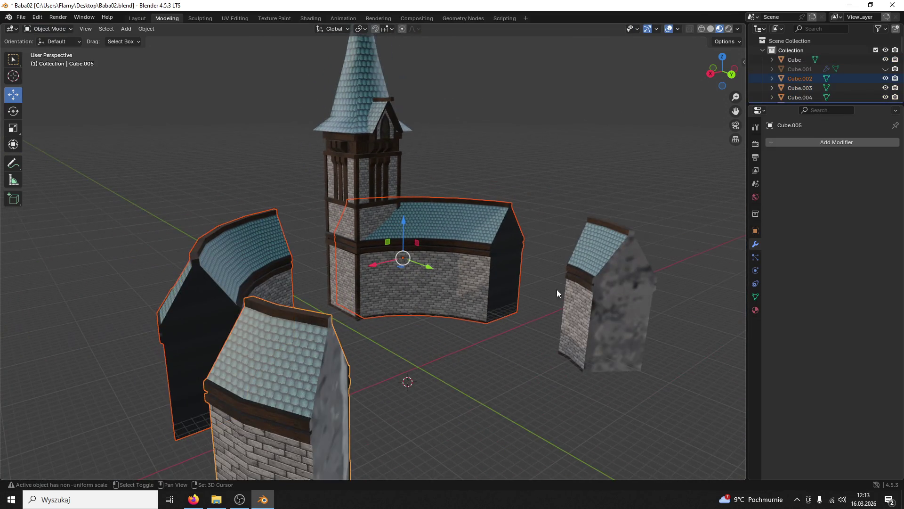
click(566, 287)
drag(463, 251, 470, 327)
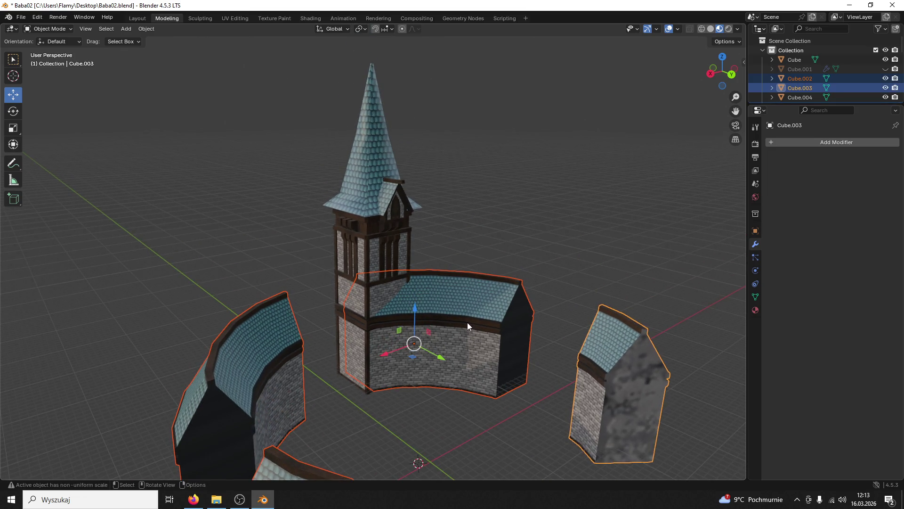
scroll(up, 3)
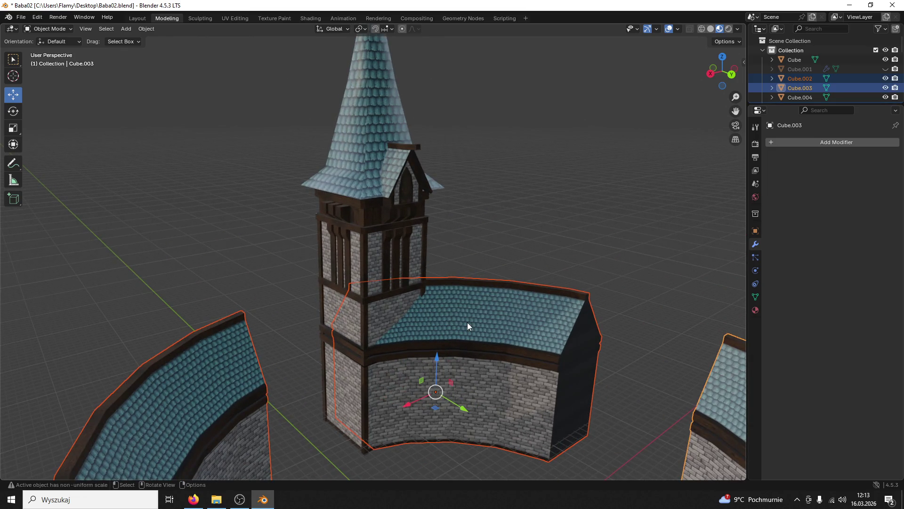
key(s)
click(467, 323)
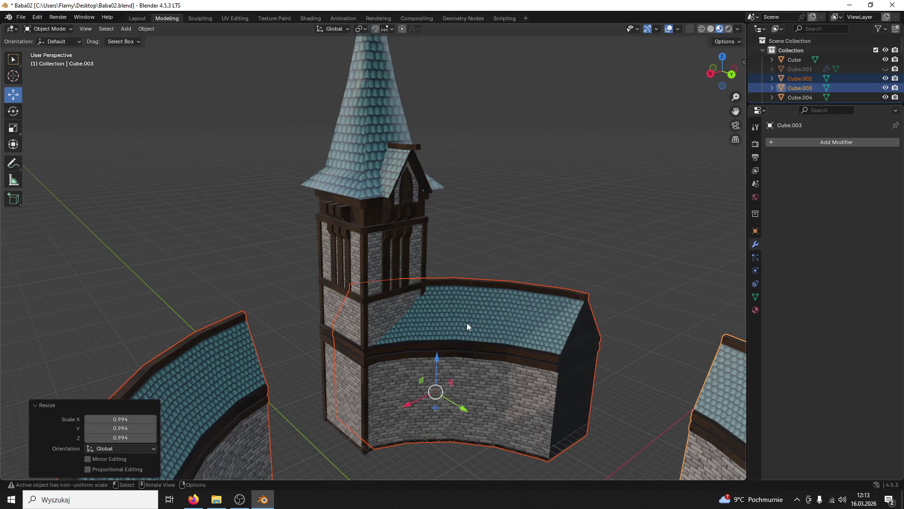
Step: Select the centre wall, left wall, lower-left roof piece and right wall, then start moving and mirroring them
click(505, 239)
click(482, 341)
key(a)
click(481, 344)
click(255, 380)
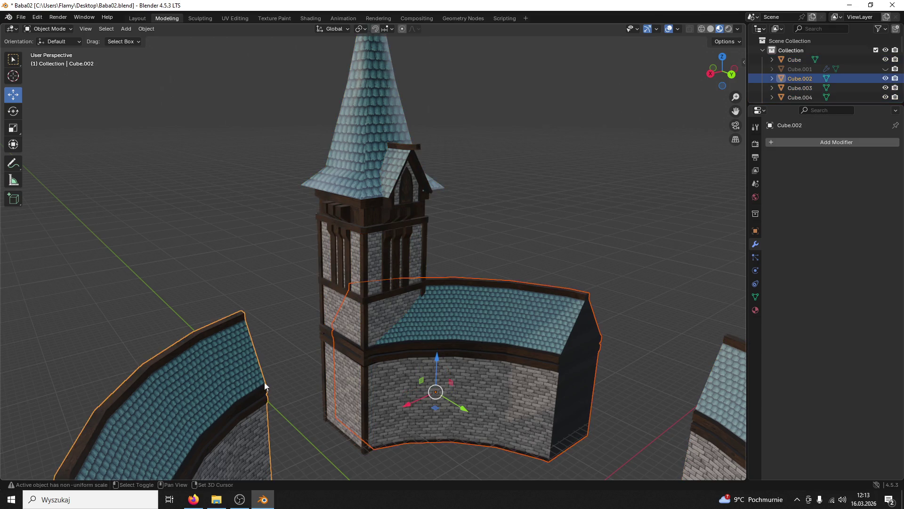
click(233, 396)
click(712, 306)
key(g)
key(ctrl+m)
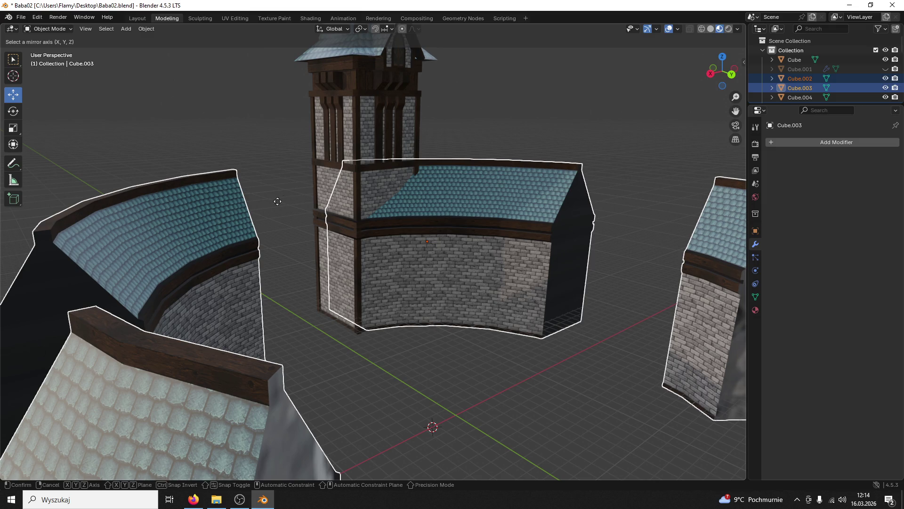
Step: Select the tower together with its six wooden window frames
click(347, 180)
scroll(up, 3)
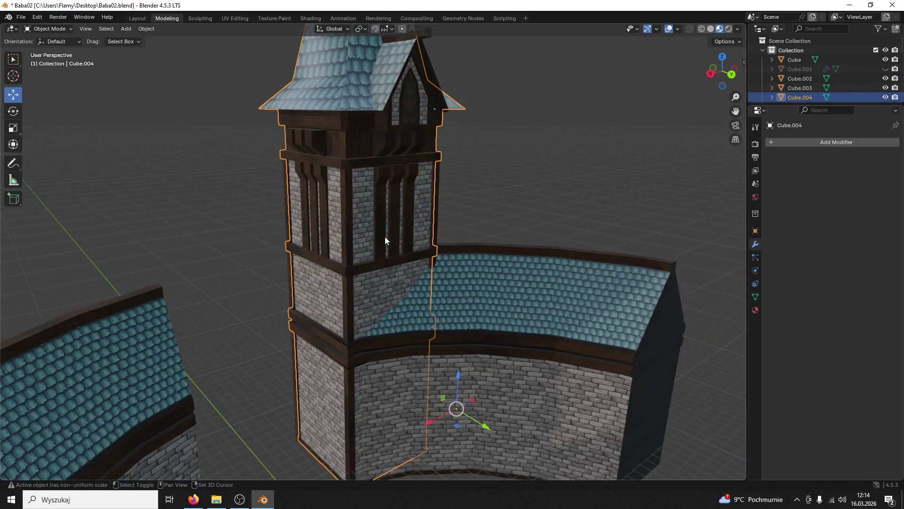
click(386, 236)
click(394, 227)
click(411, 216)
click(323, 213)
click(315, 213)
click(307, 210)
Step: Select the dormer Window object, the central vertical beam, and a single tower beam in turn
click(340, 100)
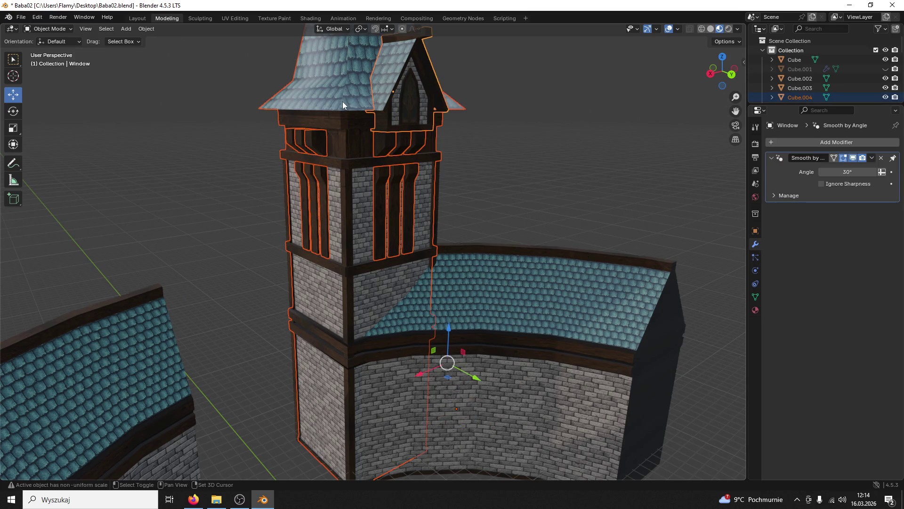
click(344, 245)
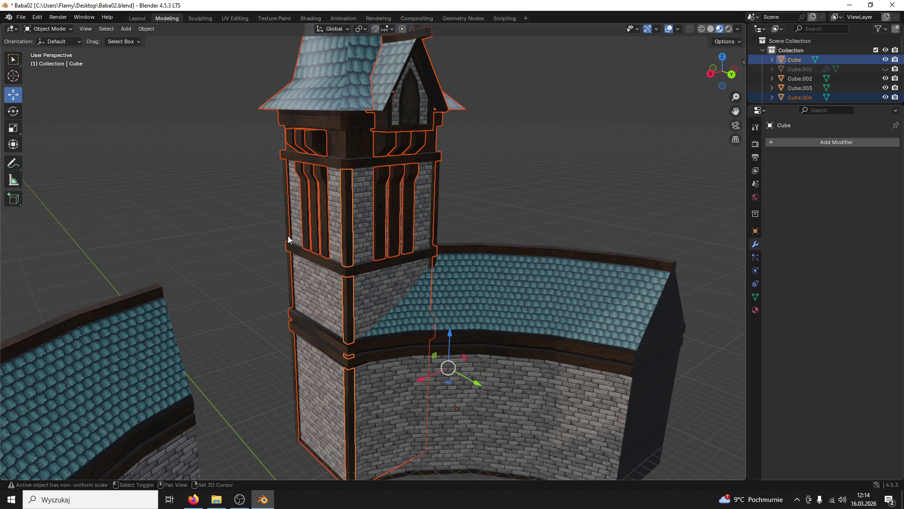
click(416, 111)
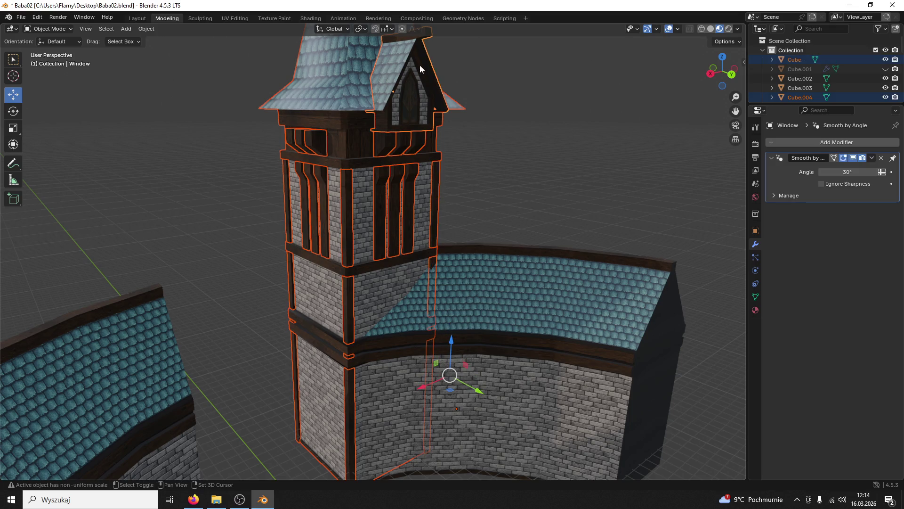
click(453, 157)
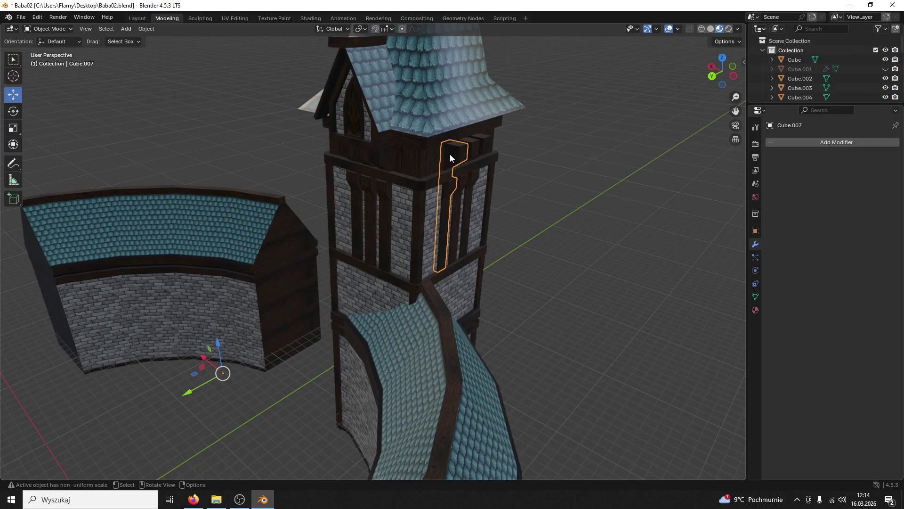
Step: Add all the tower's wooden beams plus its body and roof to the selection
click(473, 143)
click(386, 189)
click(365, 184)
click(353, 183)
click(413, 202)
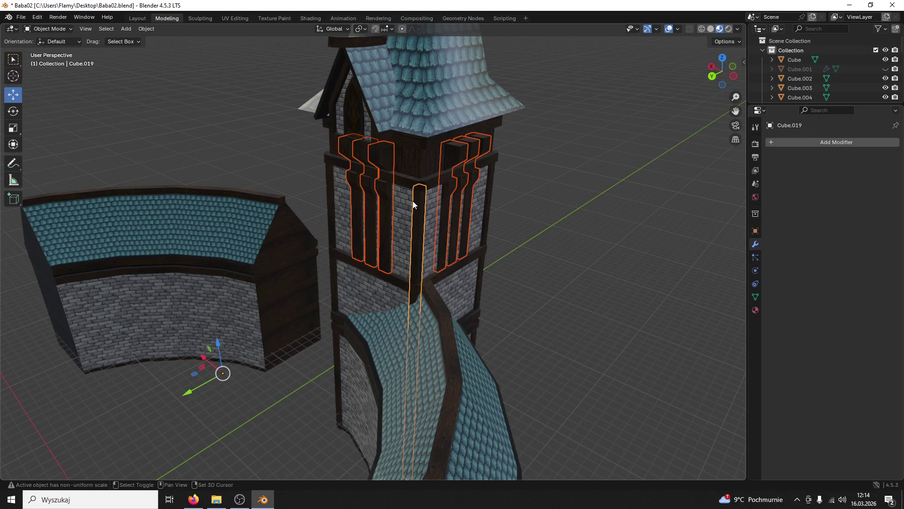
click(490, 187)
click(340, 175)
click(436, 107)
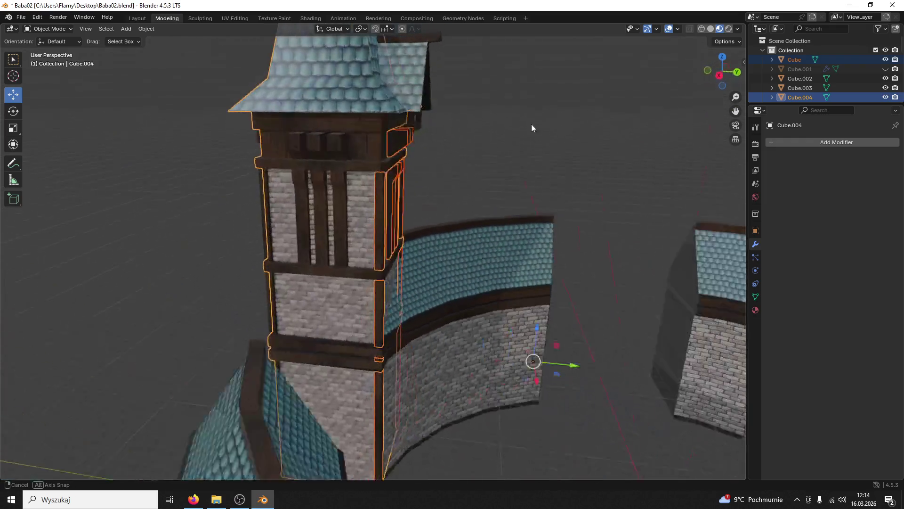
click(265, 203)
click(302, 203)
click(323, 204)
click(337, 203)
click(323, 197)
click(304, 189)
click(286, 183)
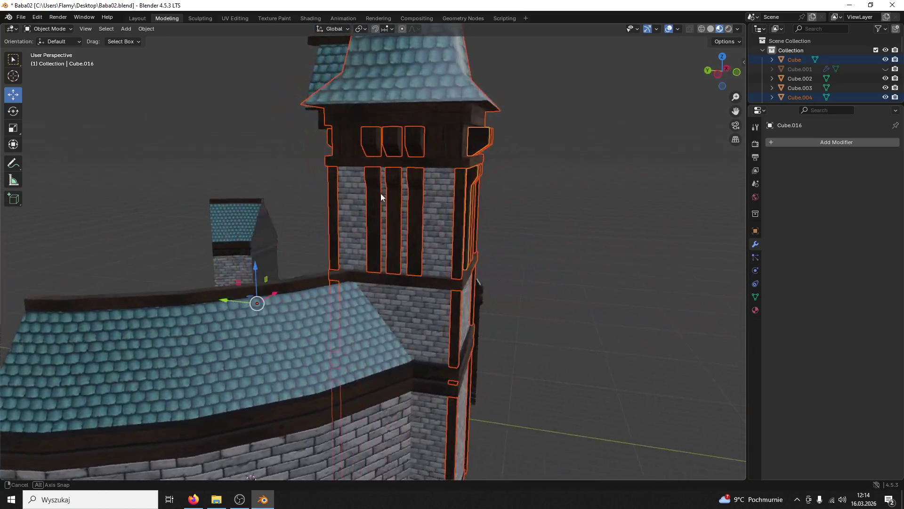
drag(443, 194, 526, 196)
Step: Join the selected parts into one object with Ctrl+J, then try a Y move and undo it
key(ctrl+j)
click(525, 197)
click(374, 285)
drag(410, 332, 330, 311)
scroll(up, 3)
key(ctrl+z)
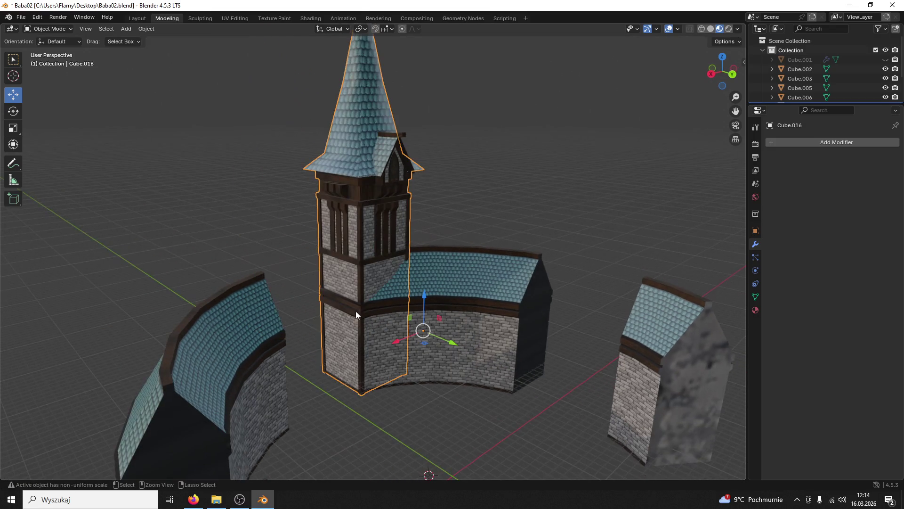
Step: Slide the joined tower along the Y axis until it stands against the curved roofed wall
drag(447, 346, 326, 373)
scroll(up, 3)
scroll(up, 3)
scroll(up, 3)
click(369, 371)
drag(453, 386, 465, 389)
drag(465, 389, 467, 321)
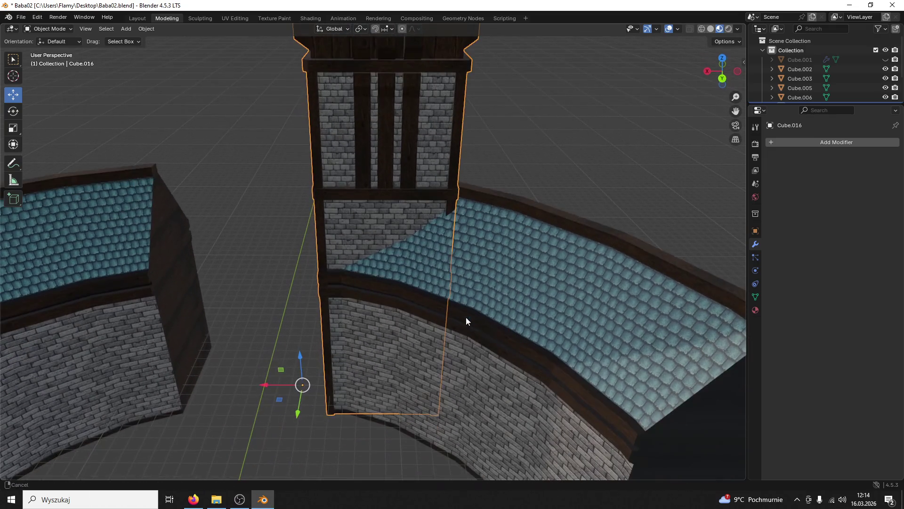
Step: Shrink the tower to 0.617 scale and lower it along Z, then undo those changes
click(399, 365)
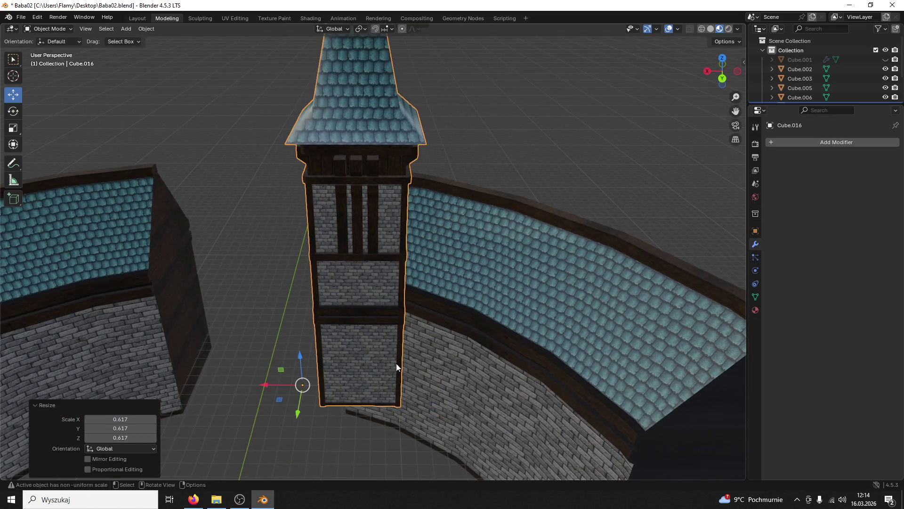
drag(398, 365, 425, 318)
drag(394, 241, 377, 334)
scroll(down, 3)
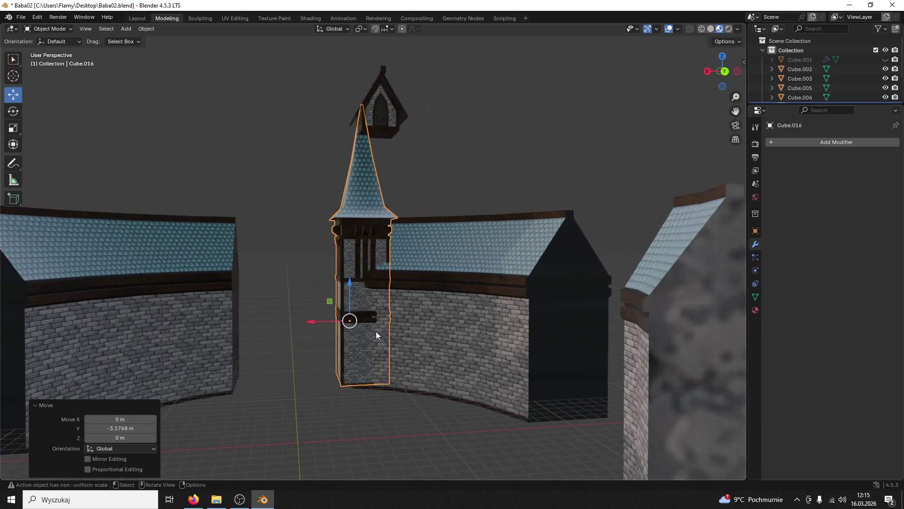
key(ctrl+z)
key(ctrl+z)
key(ctrl+z)
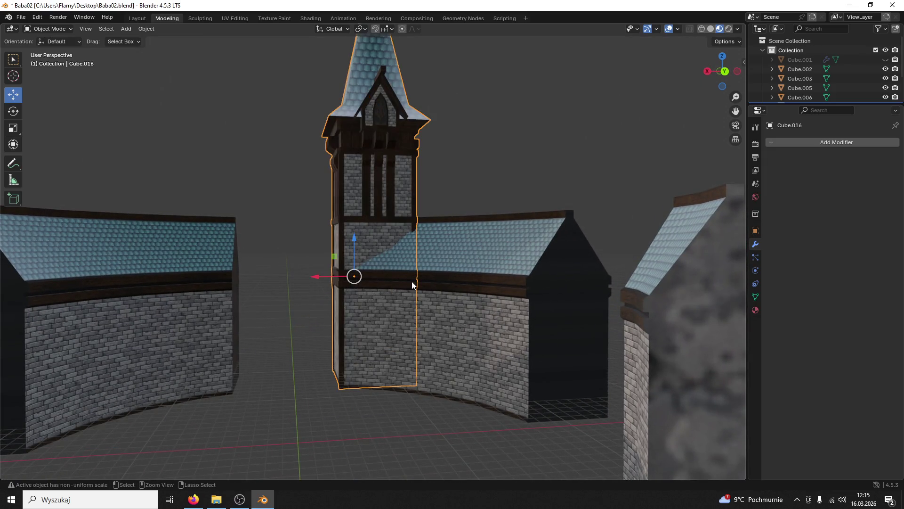
Step: Paste the copied tower, offset it 17.545 m along X, and check it in front/back orthographic views
drag(413, 281, 50, 339)
key(ctrl+v)
drag(141, 298, 142, 273)
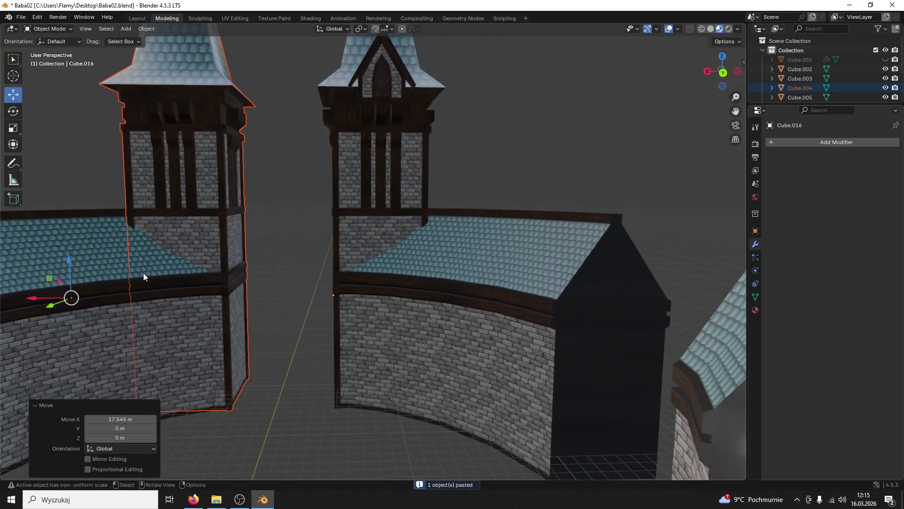
click(723, 73)
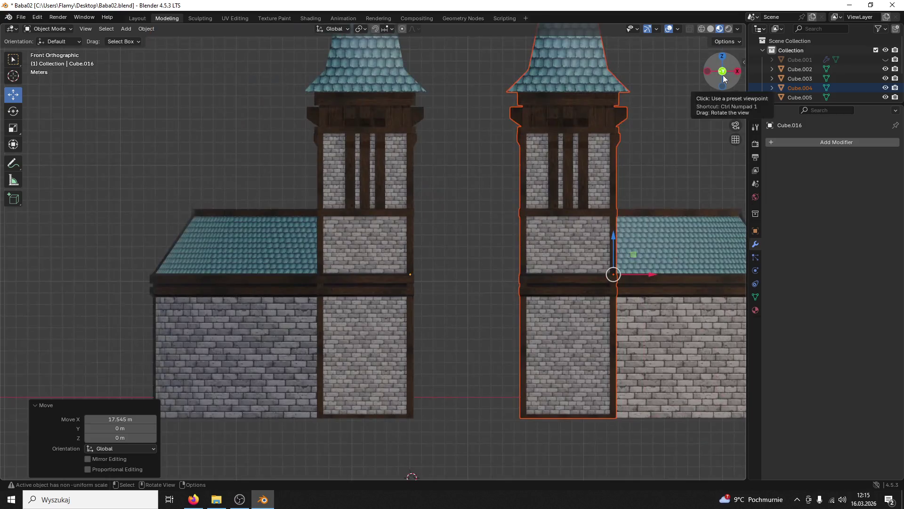
click(723, 74)
Step: Pan to the gap between the two towers, return to perspective, and select the right tower
drag(414, 185, 533, 169)
scroll(up, 3)
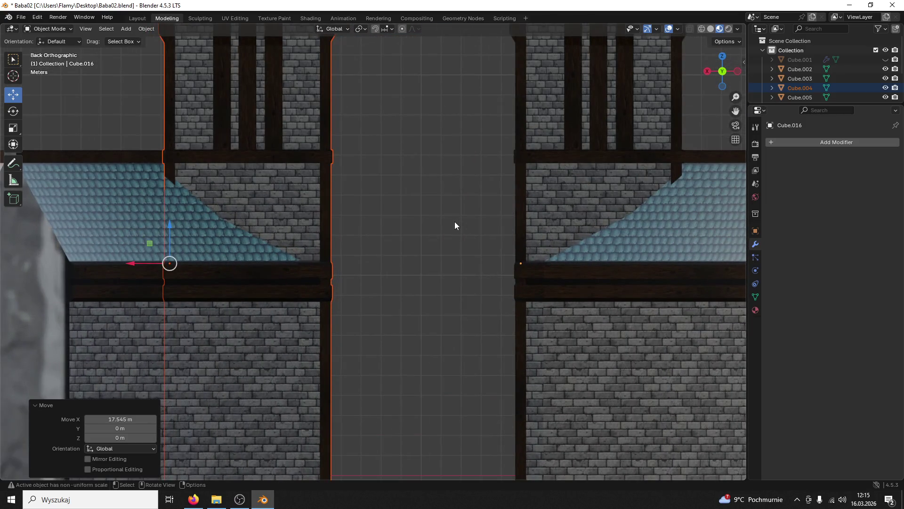
click(455, 223)
drag(454, 220, 435, 143)
click(420, 157)
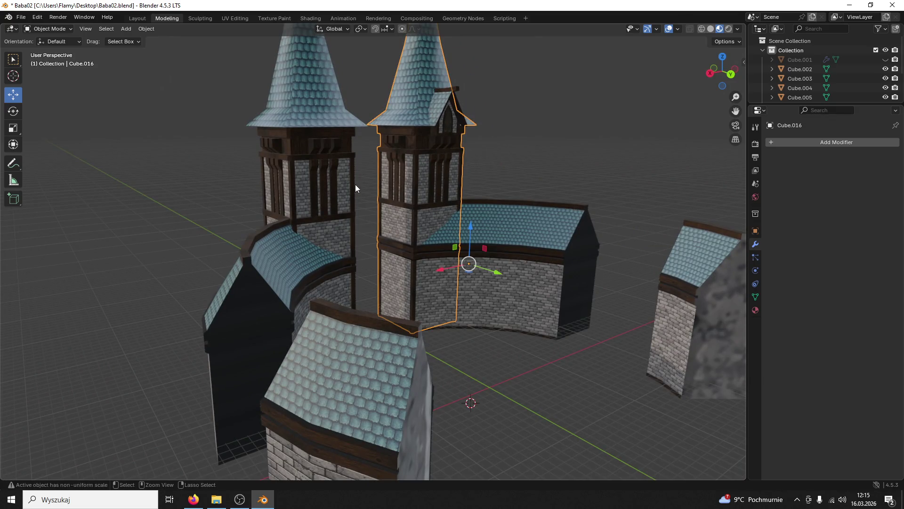
Step: Save, then nudge the right tower Cube.004 about 0.203 m along X in front view
key(ctrl+s)
click(349, 203)
drag(349, 203, 702, 71)
click(722, 65)
drag(515, 189, 576, 175)
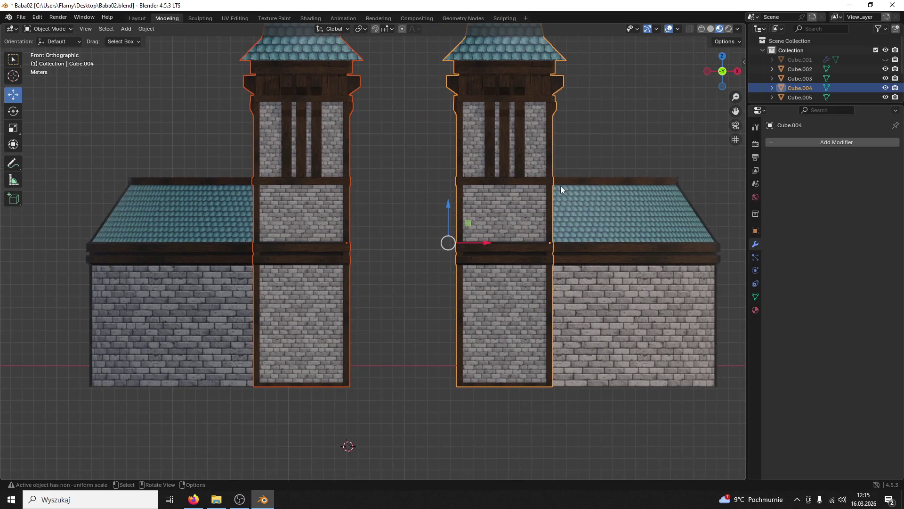
key(alt+a)
click(484, 201)
drag(587, 243, 592, 240)
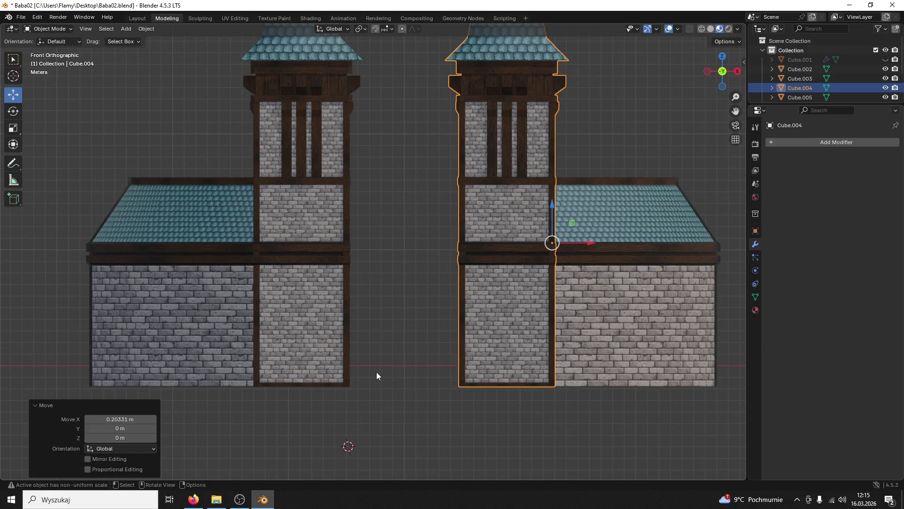
drag(583, 241, 586, 243)
Step: Select both towers and both curved buildings in a perspective view
drag(586, 243, 399, 275)
click(374, 317)
click(398, 276)
click(521, 308)
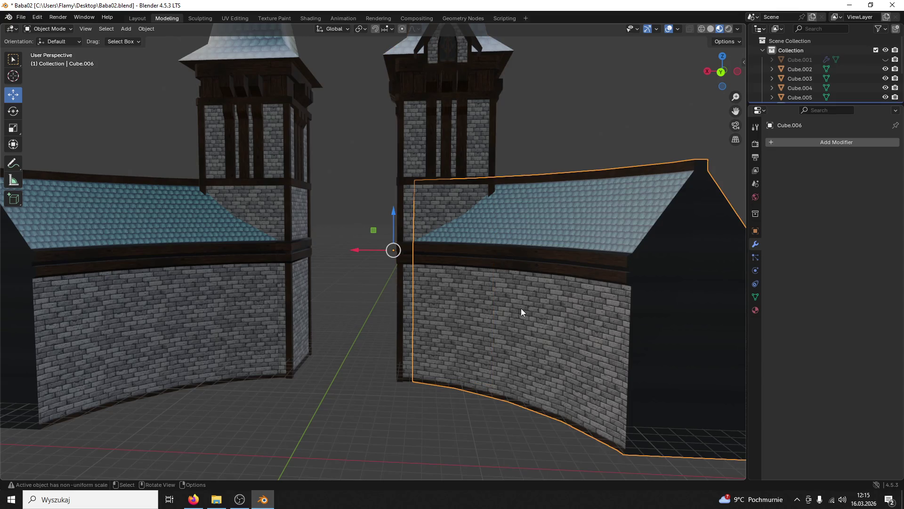
click(228, 309)
click(149, 296)
drag(149, 295, 238, 309)
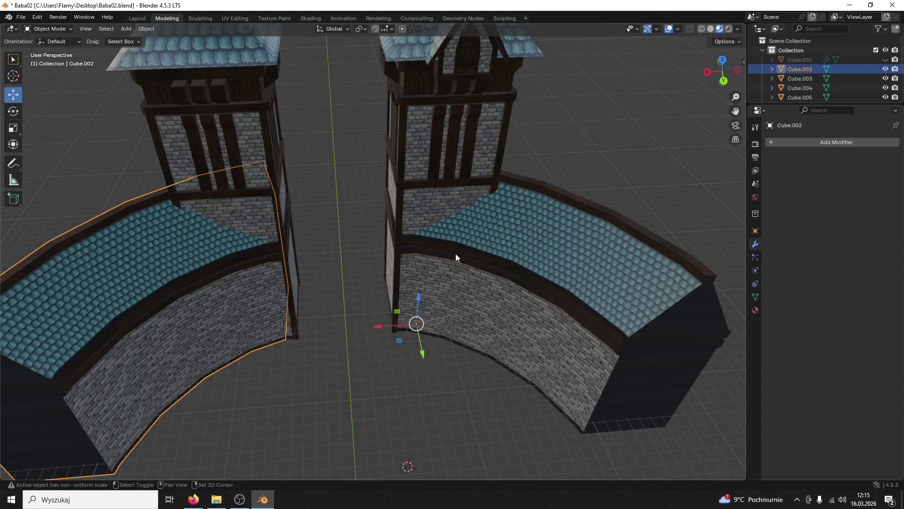
Step: Add the front pieces to the selection and join everything into one object, Cube.016
click(455, 254)
scroll(down, 3)
click(471, 323)
click(261, 346)
click(335, 210)
click(388, 199)
scroll(up, 3)
drag(388, 200, 419, 182)
key(ctrl+j)
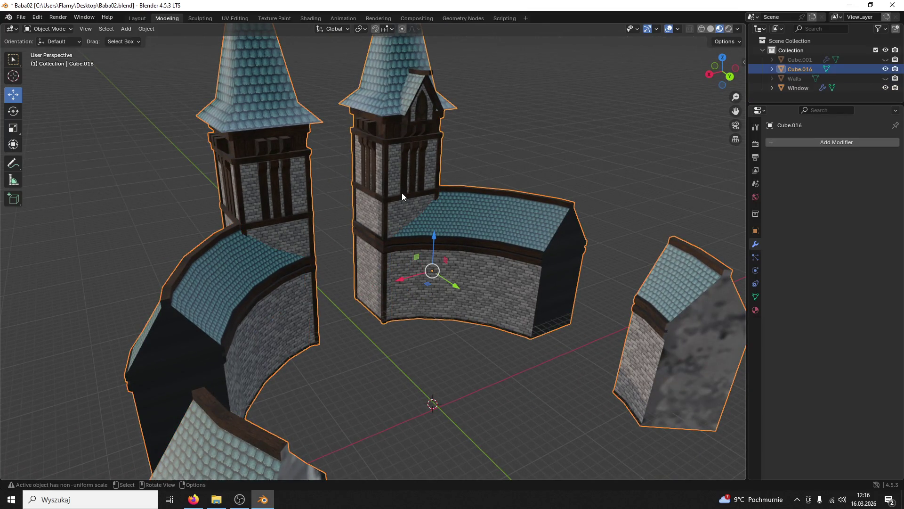
Step: Save the blend file and select the merged building Cube.016
click(436, 332)
drag(435, 332, 420, 303)
key(ctrl+s)
drag(441, 363, 457, 307)
click(457, 307)
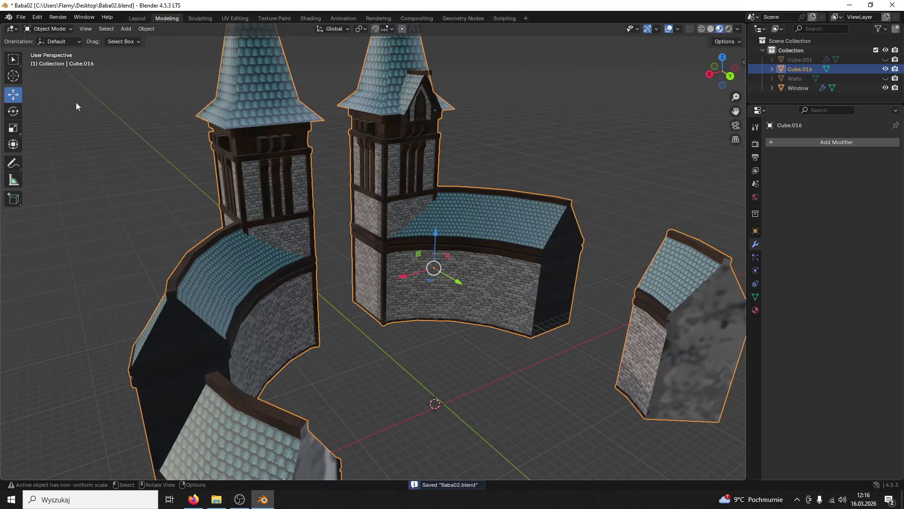
Step: Export the building as FBX over Babaisyou.fbx on the Desktop, then minimize Blender
click(20, 17)
mouse_move(64, 160)
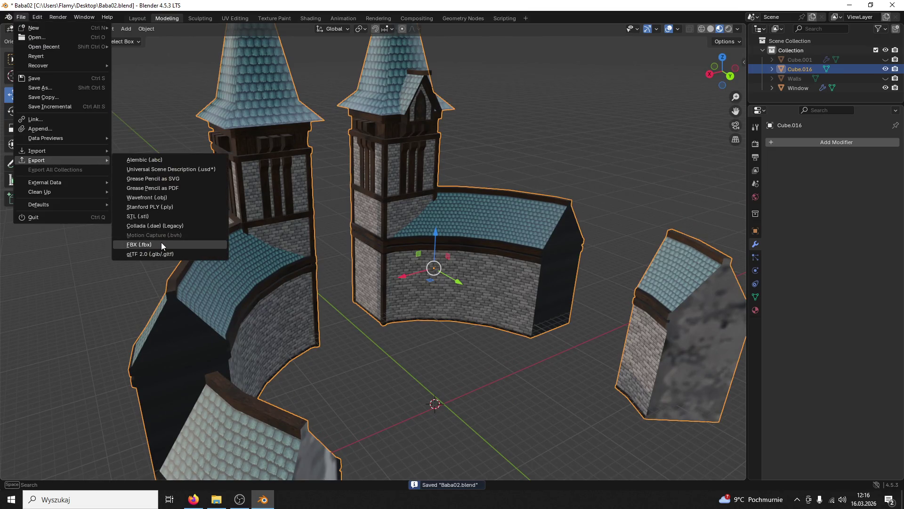
click(161, 242)
click(330, 341)
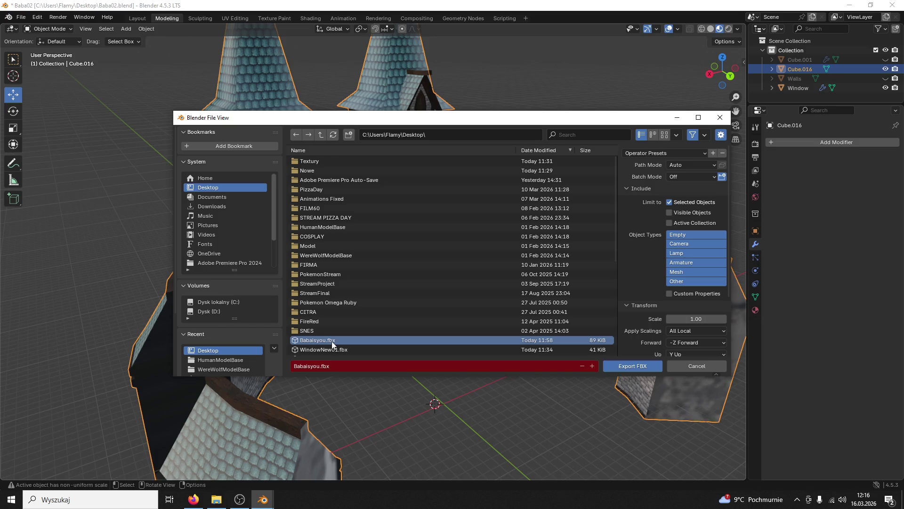
click(631, 365)
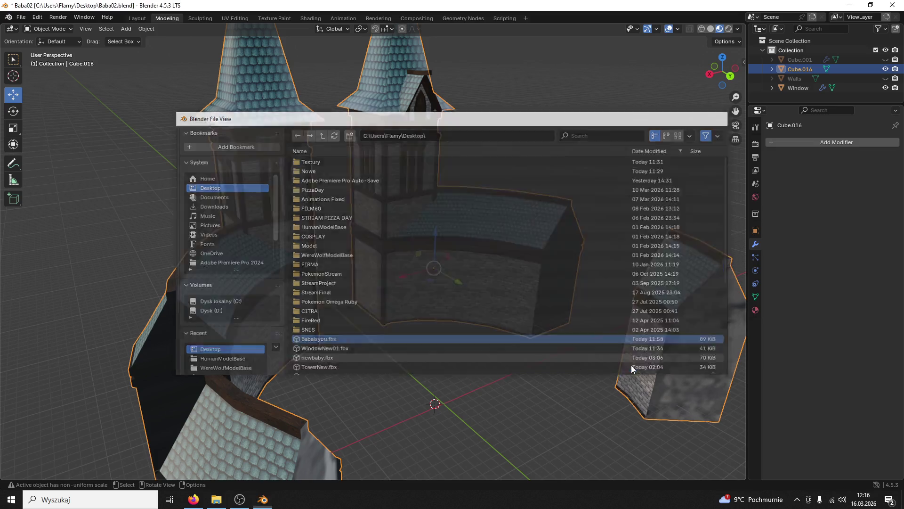
click(266, 498)
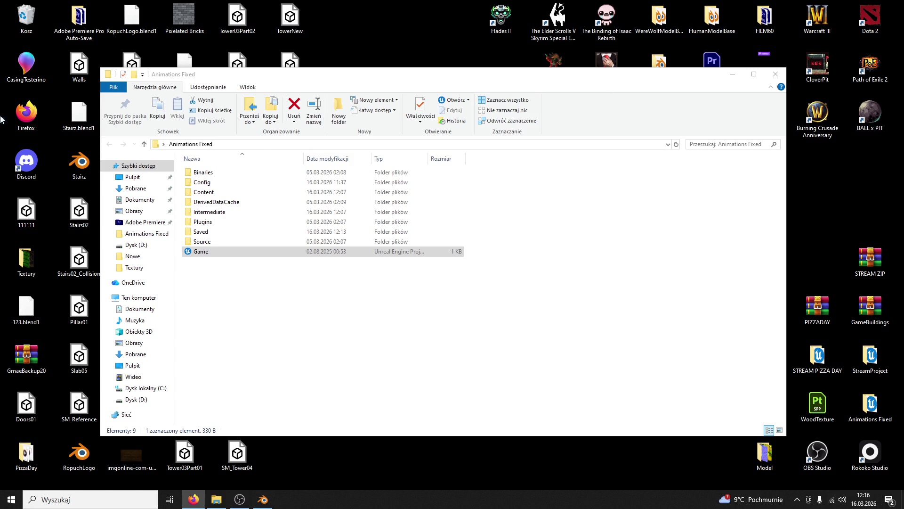
Step: Move the Animations Fixed Explorer window aside and close it
drag(445, 78, 528, 98)
click(851, 98)
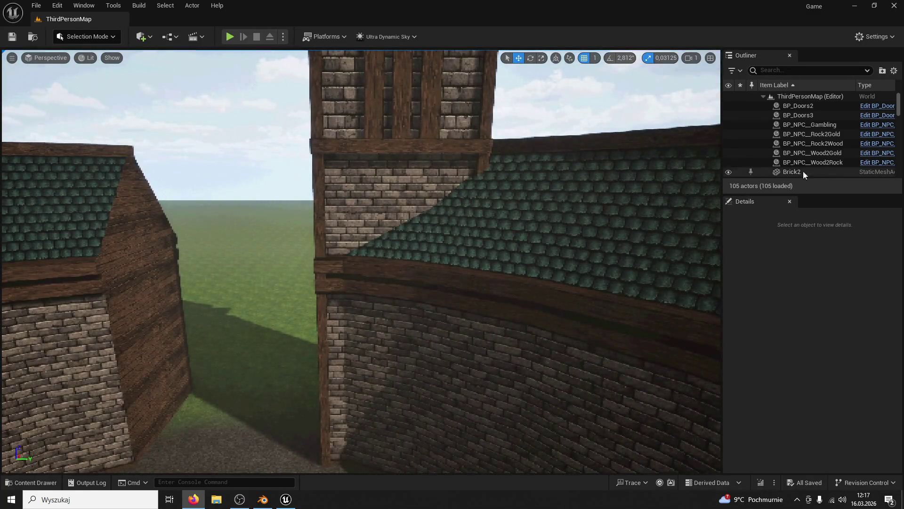
Step: Select CircleWall and browse ModularV3's folders to reach Structures in the Content Drawer
click(448, 242)
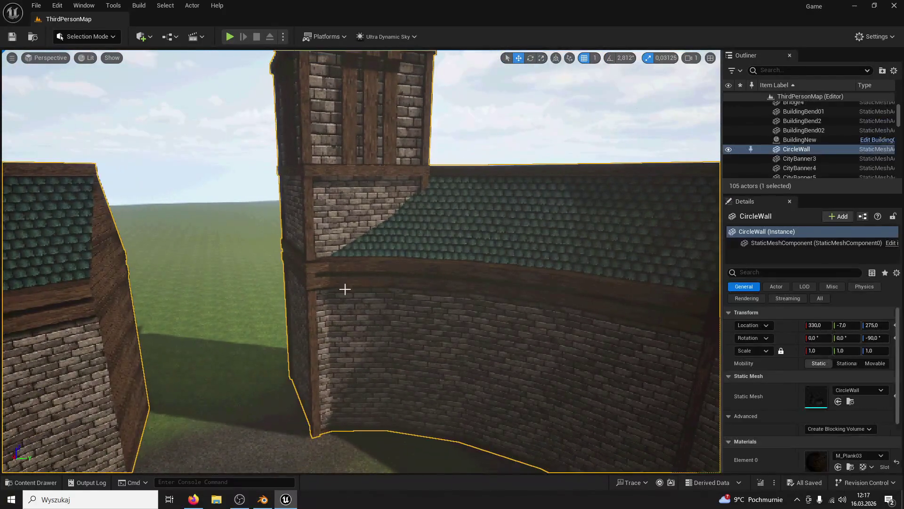
click(31, 482)
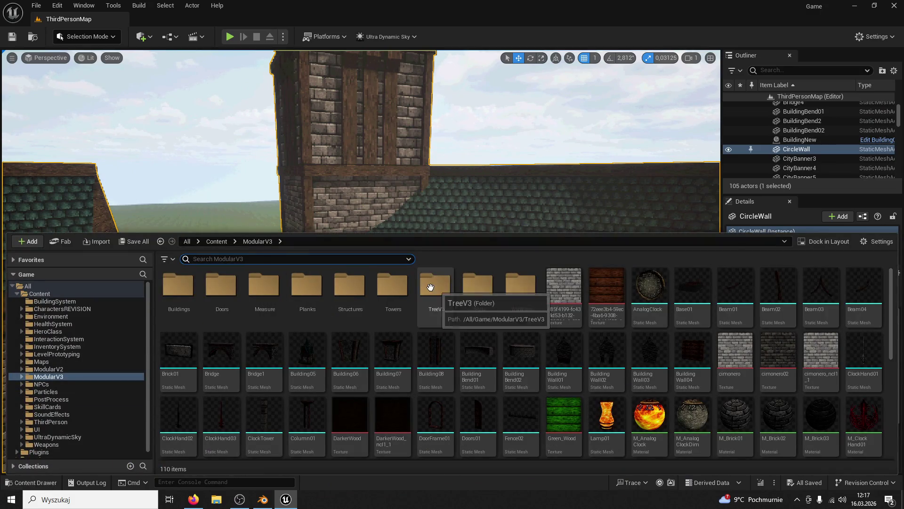
double_click(470, 291)
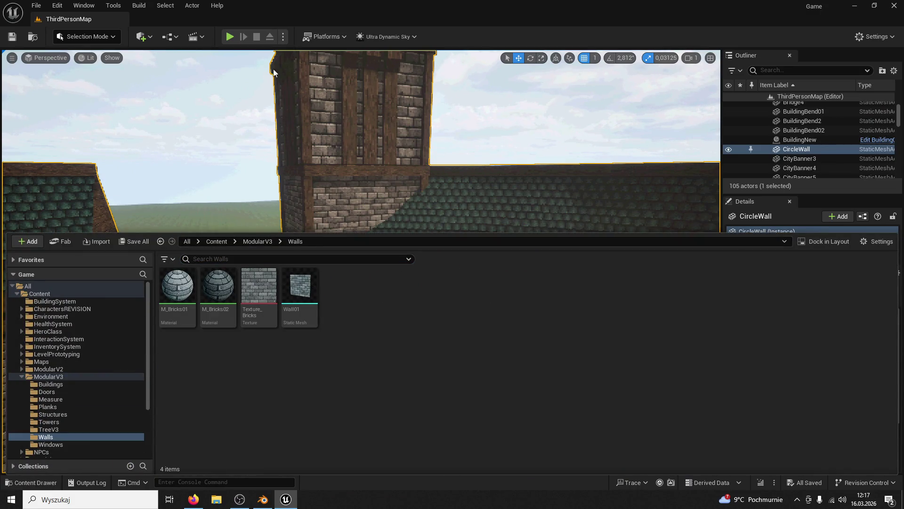
click(262, 241)
double_click(224, 300)
click(257, 242)
double_click(178, 285)
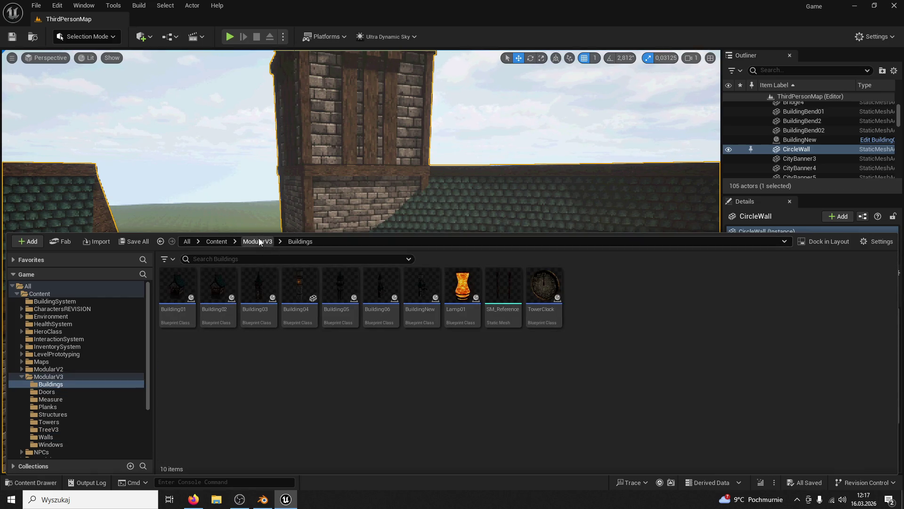
click(258, 241)
double_click(348, 288)
Step: Reimport the CircleWall mesh with Reset To Fbx, then switch back to Blender
click(179, 287)
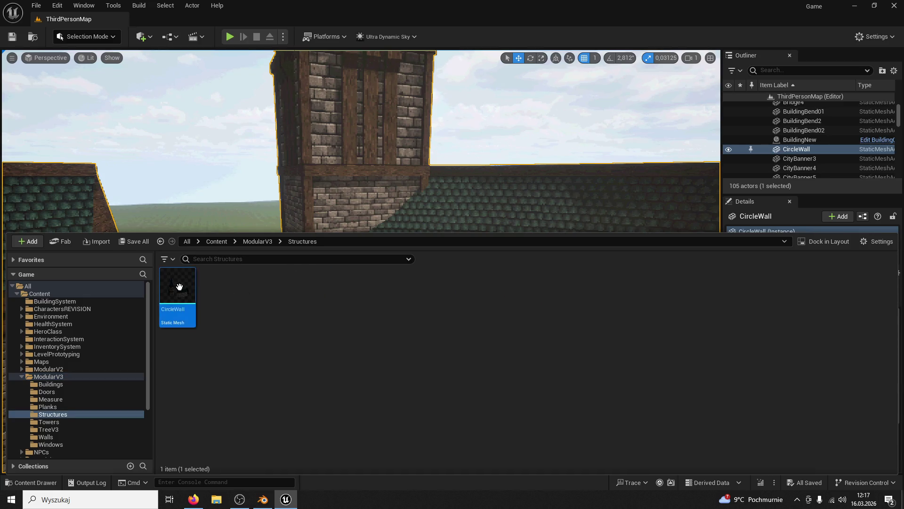
right_click(179, 287)
click(239, 241)
click(548, 329)
click(483, 173)
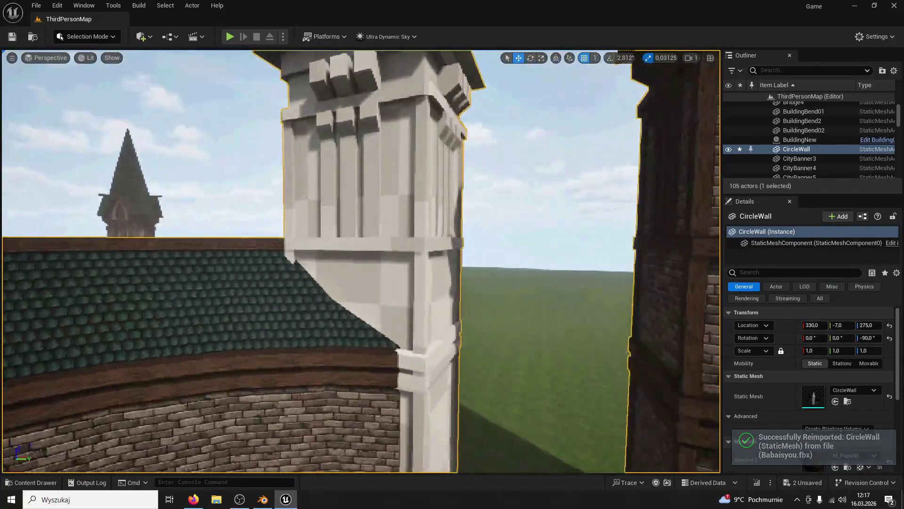
click(262, 501)
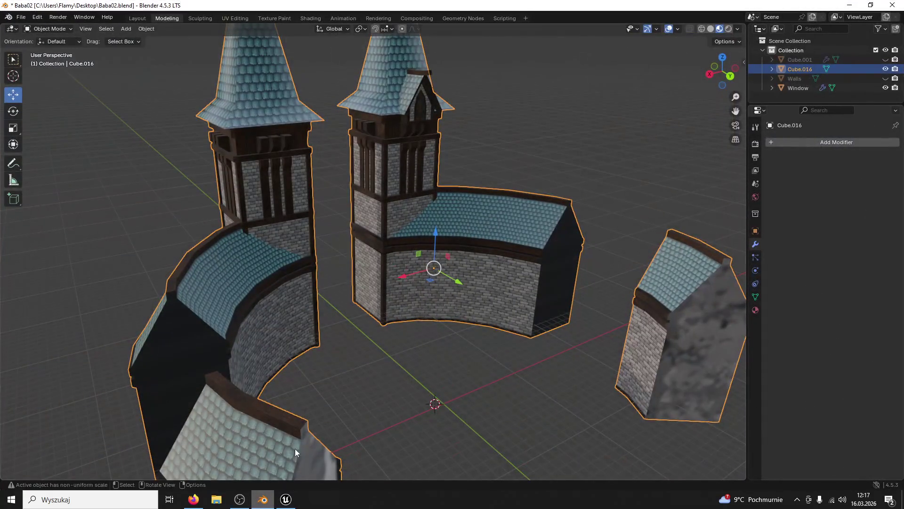
mouse_move(286, 504)
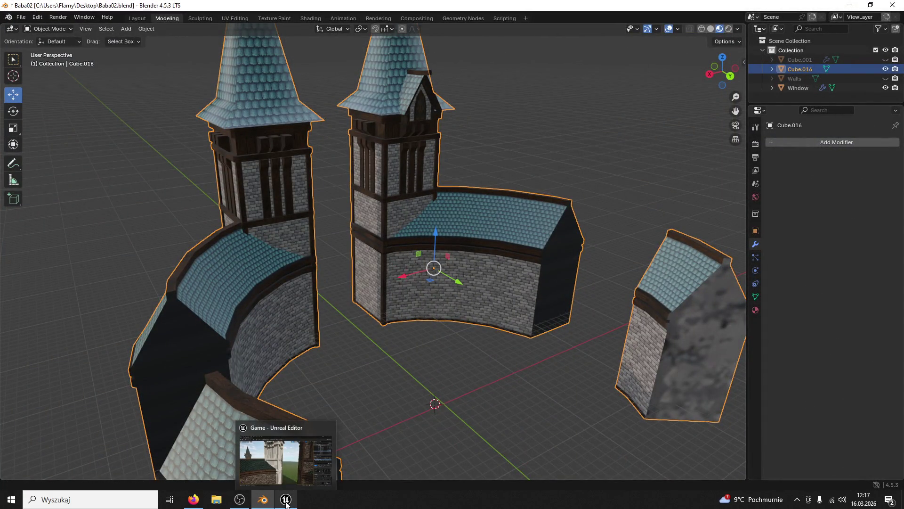
click(286, 500)
click(262, 500)
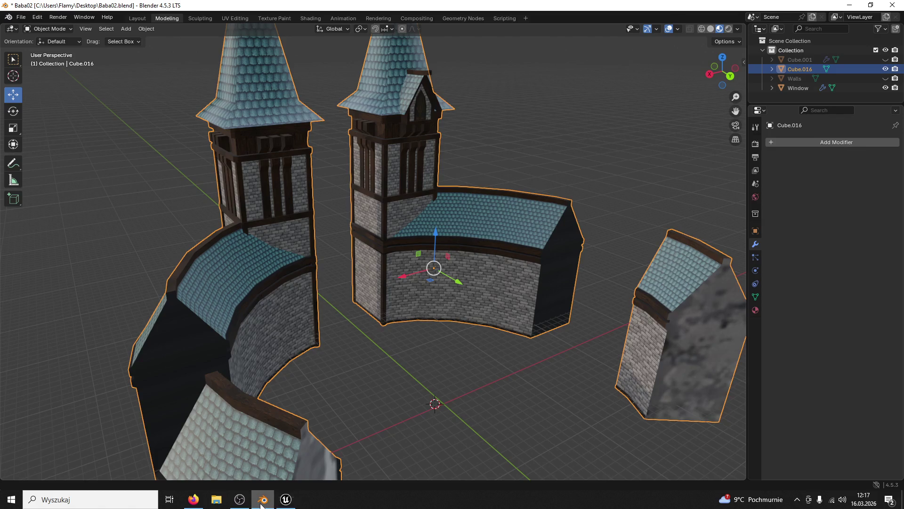
click(286, 500)
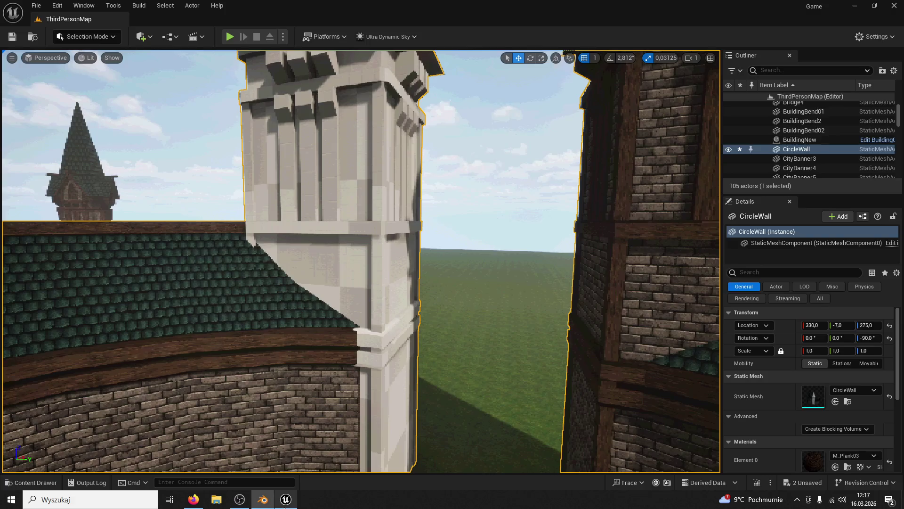
scroll(down, 3)
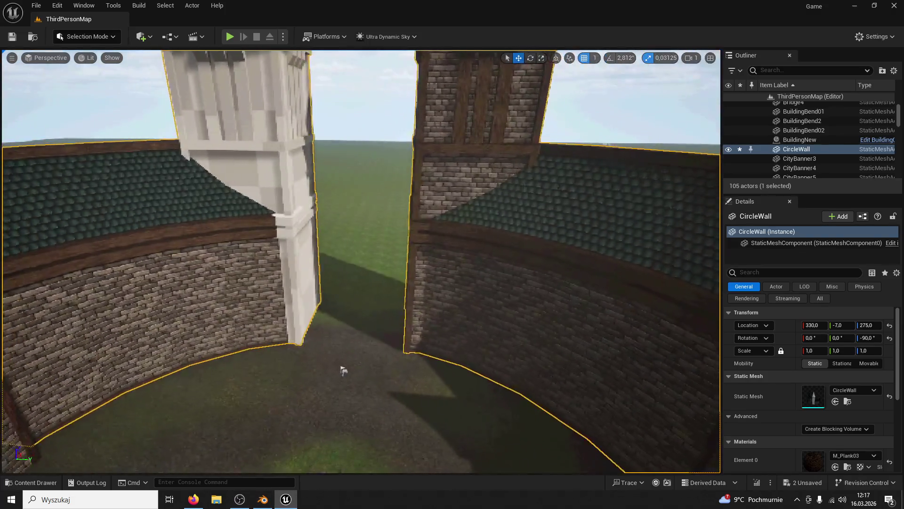
drag(363, 376, 364, 339)
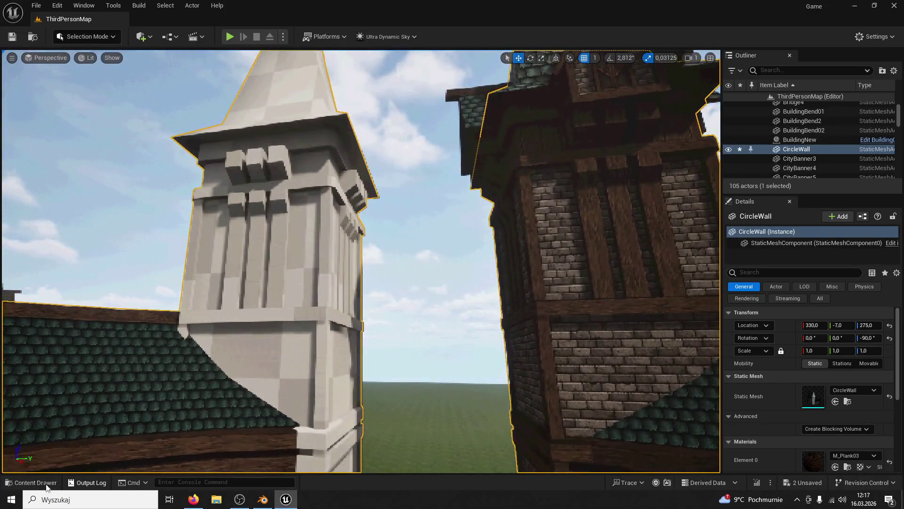
key(ctrl+b)
double_click(193, 297)
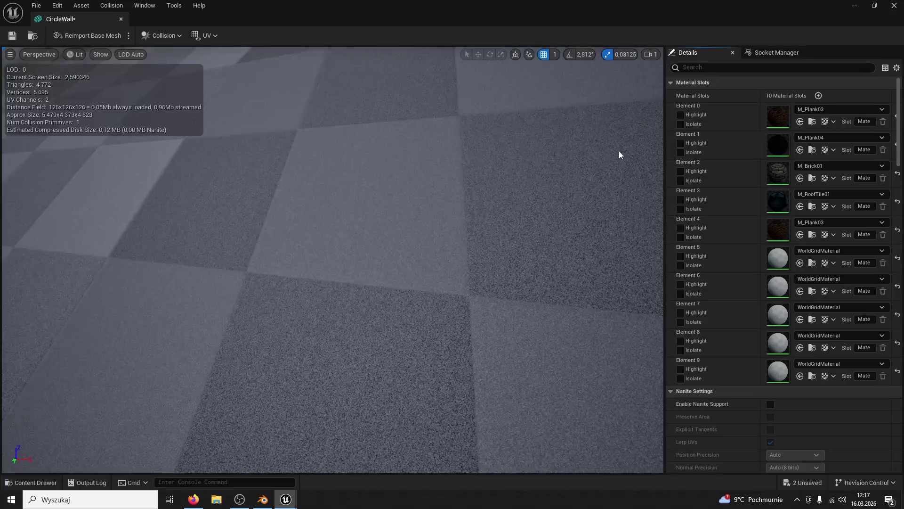
double_click(232, 5)
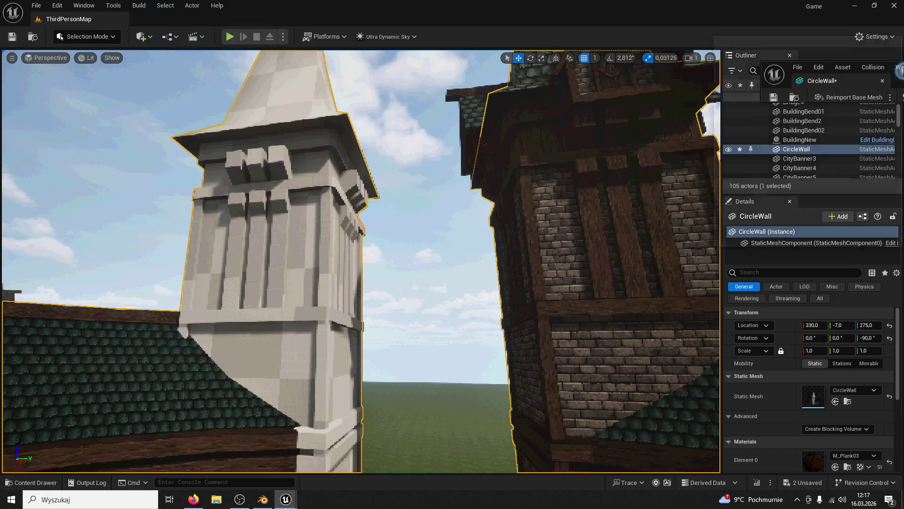
drag(697, 95, 470, 115)
click(548, 110)
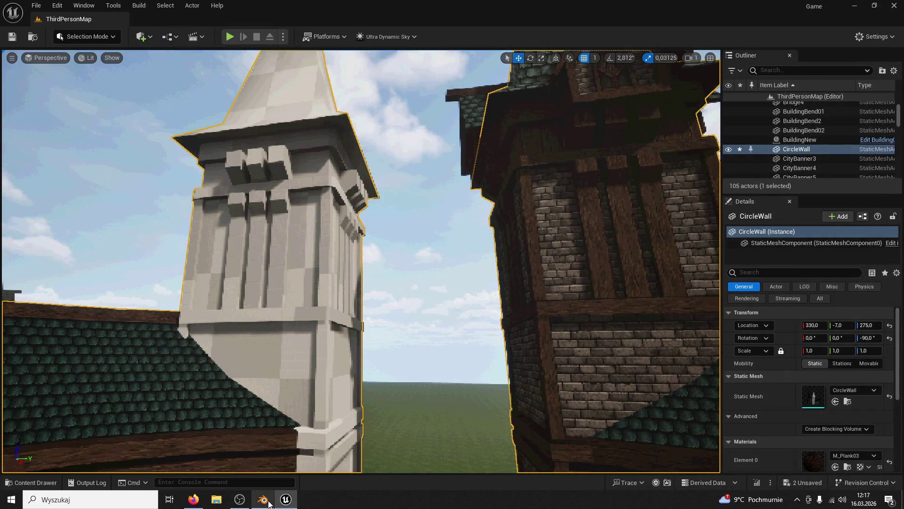
click(263, 499)
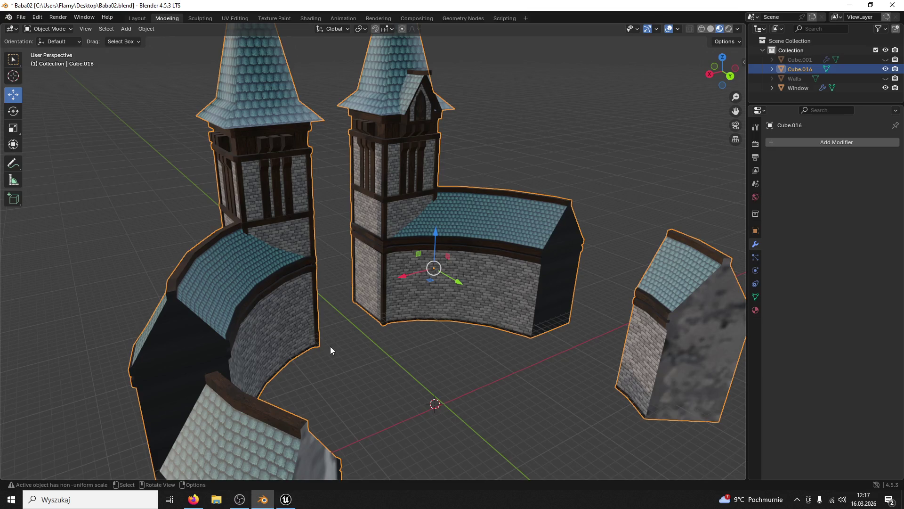
Step: Remove extra material slots from Cube.016, undo two removals, and make Material.028 active
click(755, 310)
scroll(down, 3)
click(810, 182)
click(896, 152)
click(896, 152)
click(896, 152)
click(895, 152)
click(896, 152)
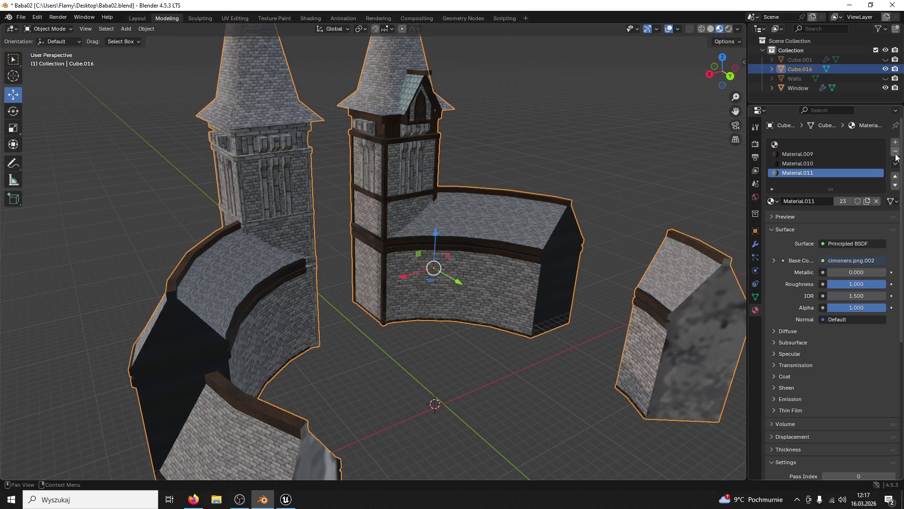
key(ctrl+z)
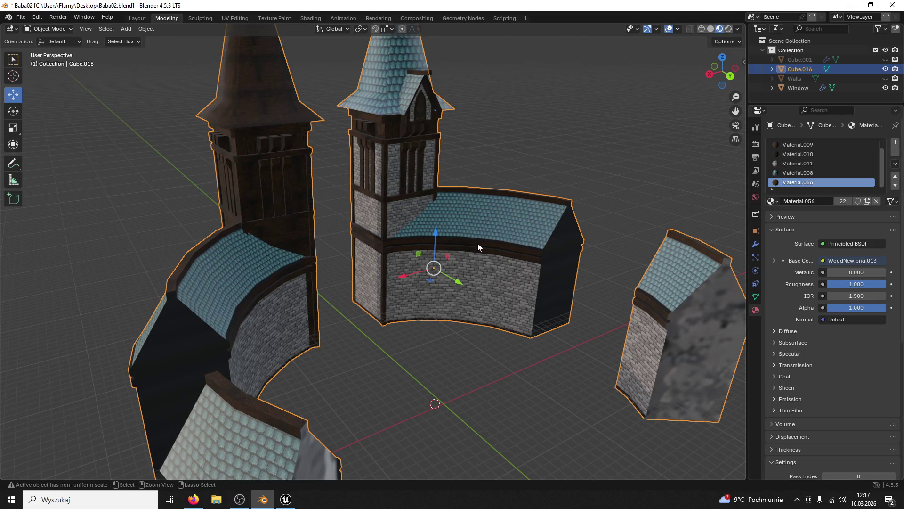
key(ctrl+z)
key(ctrl+z)
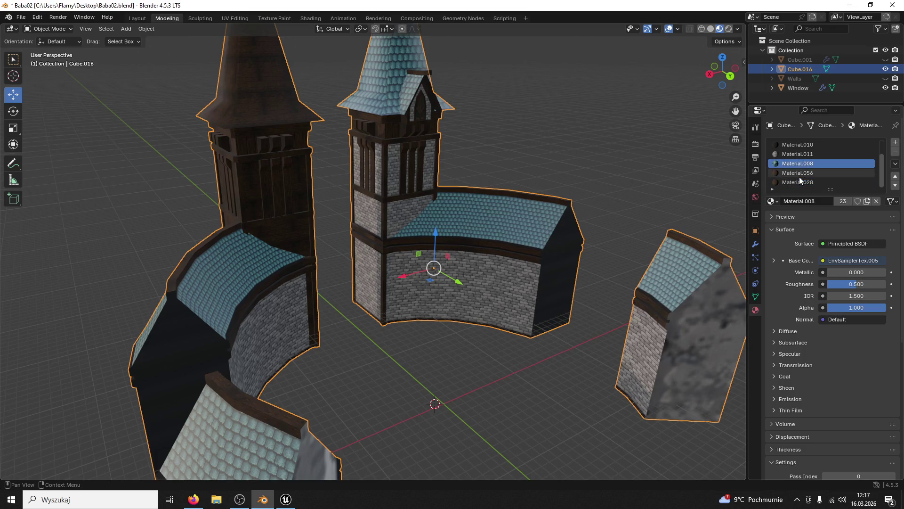
click(799, 184)
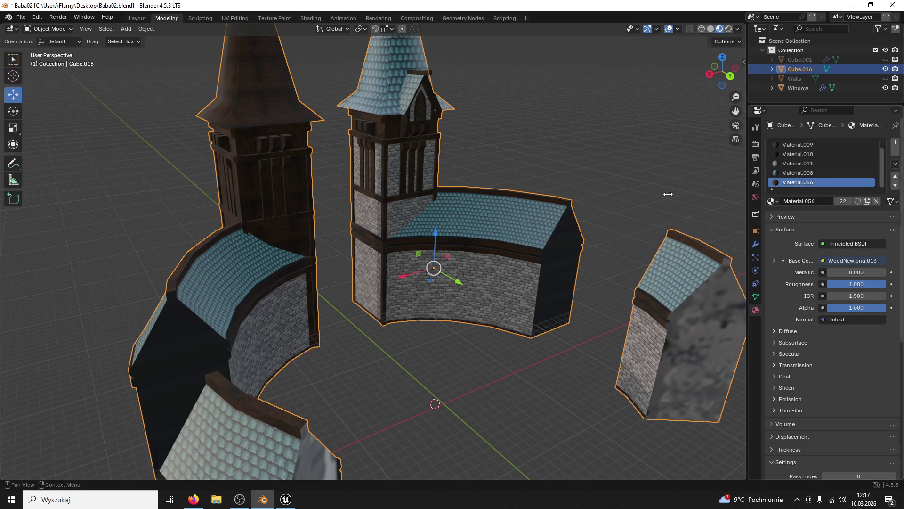
Step: Close Unreal while saving the modified CircleWall asset, then switch Cube.016 to Edit Mode
drag(529, 205, 375, 385)
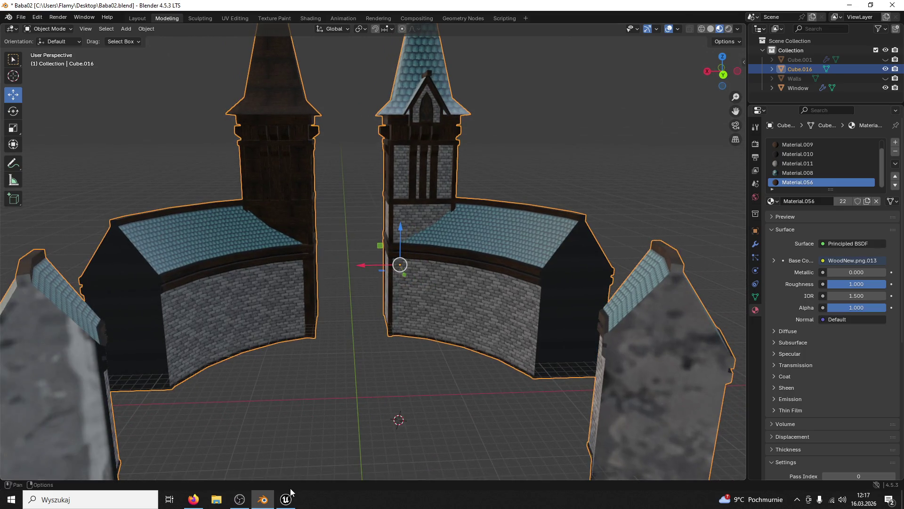
click(286, 499)
click(454, 288)
drag(454, 289, 454, 302)
click(891, 6)
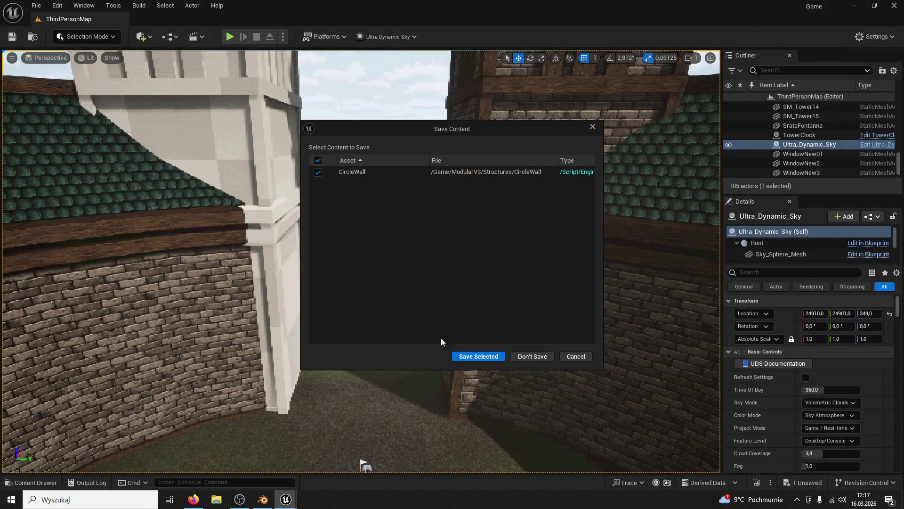
click(492, 360)
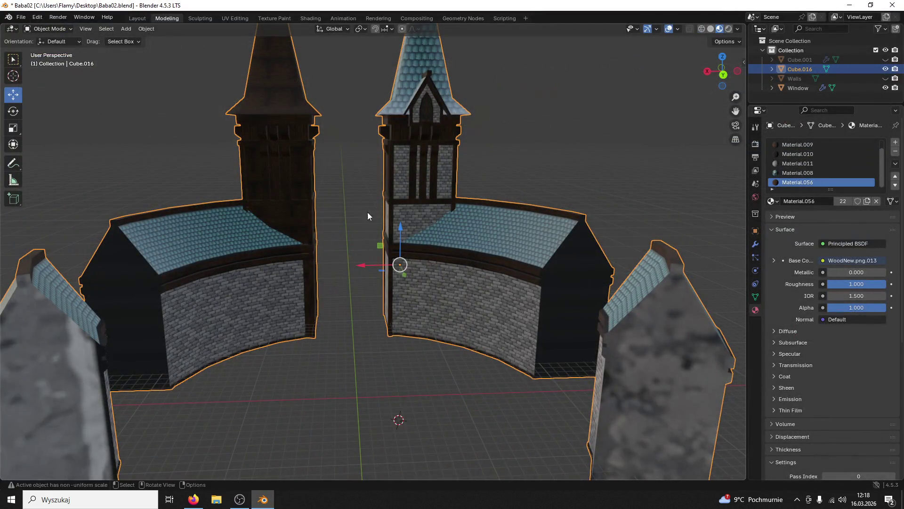
scroll(up, 3)
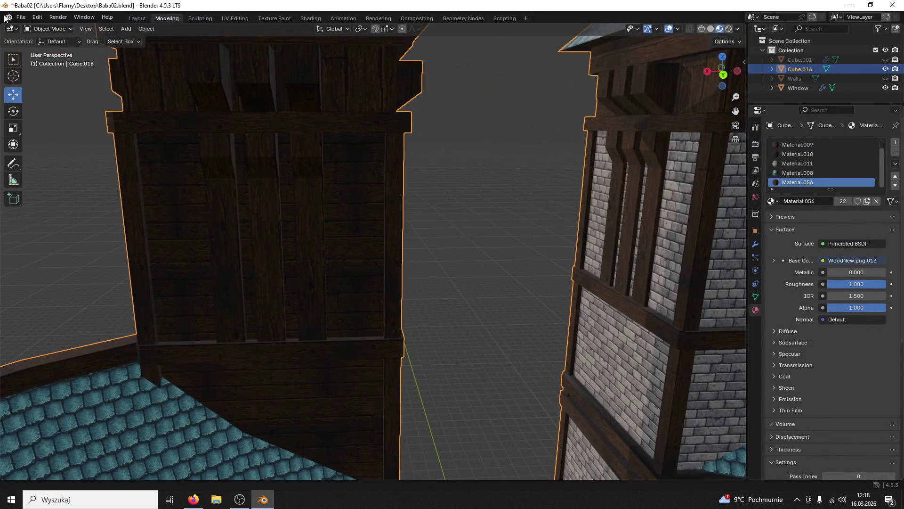
click(59, 29)
Step: Assign brick Material.011 to the beige backing faces behind the window grid
click(47, 50)
click(336, 176)
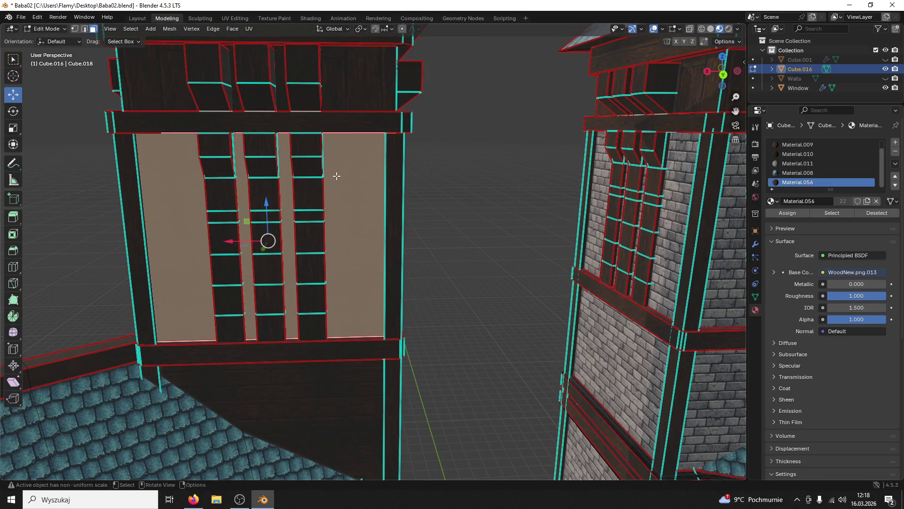
drag(462, 176, 412, 174)
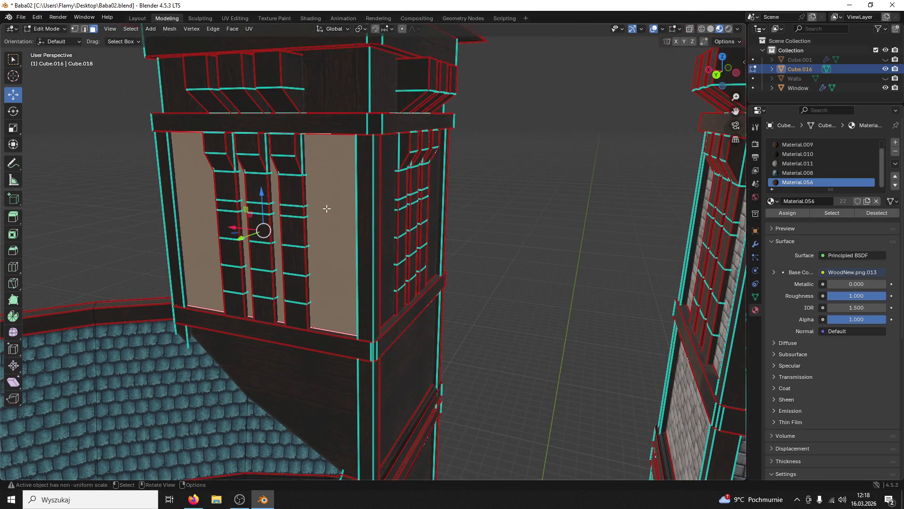
key(l)
click(797, 163)
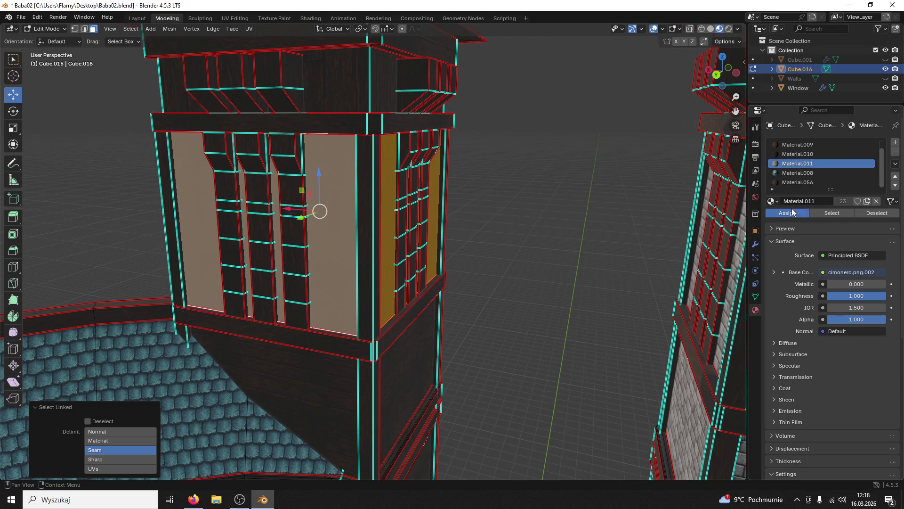
click(793, 212)
Step: Select the linked roof and spire faces on both towers
key(alt+a)
scroll(down, 3)
scroll(down, 3)
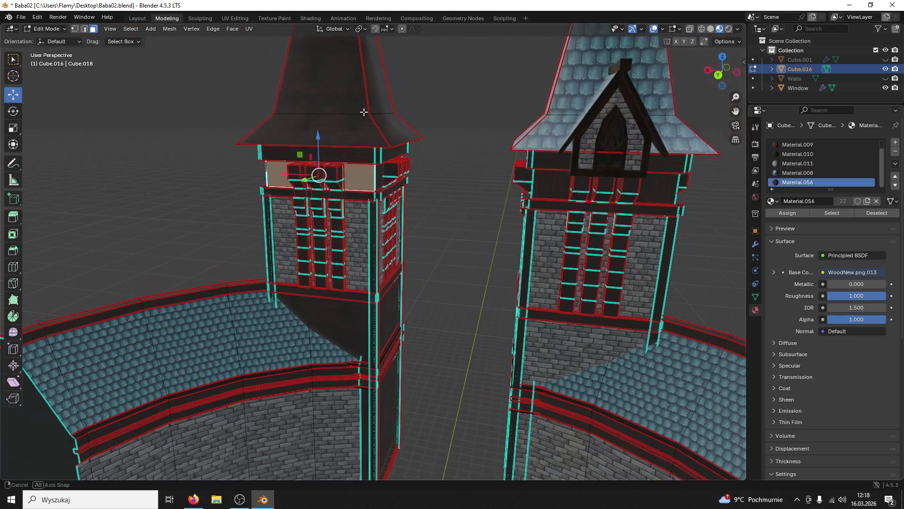
click(313, 128)
key(l)
click(390, 122)
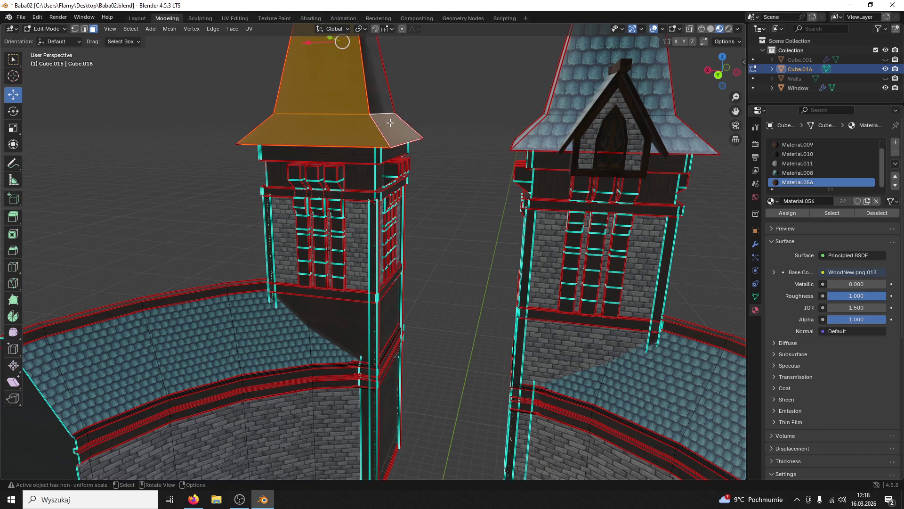
scroll(down, 3)
key(l)
scroll(up, 3)
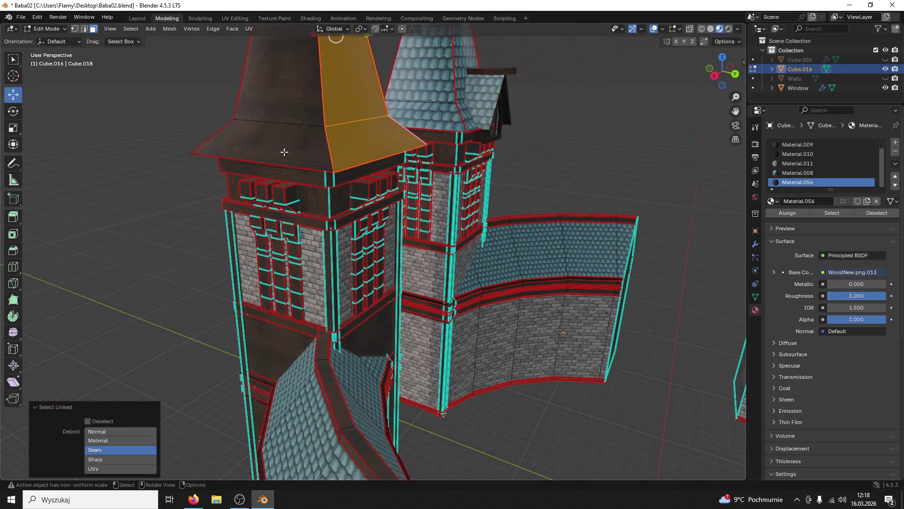
click(284, 152)
key(l)
drag(287, 151, 429, 135)
click(428, 135)
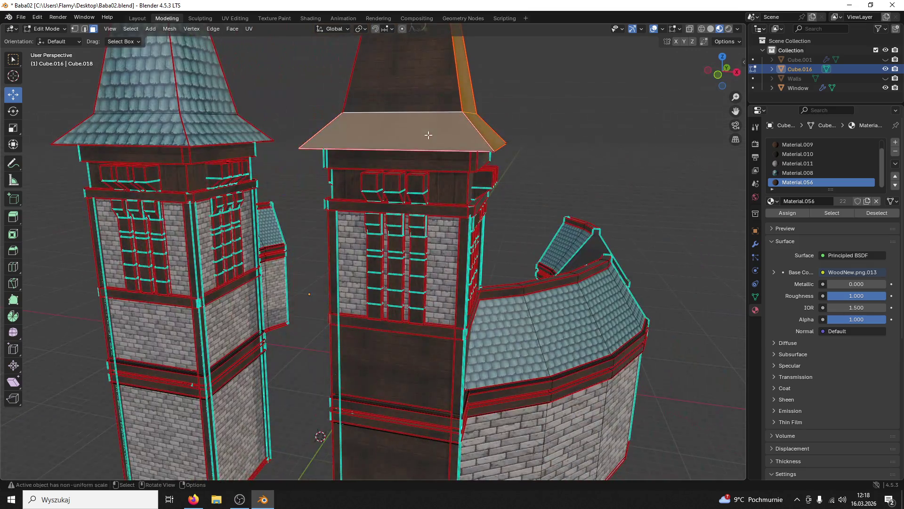
key(l)
Step: Add both spire tip faces and assign Material.008 to the spire selection
scroll(up, 3)
click(431, 95)
key(l)
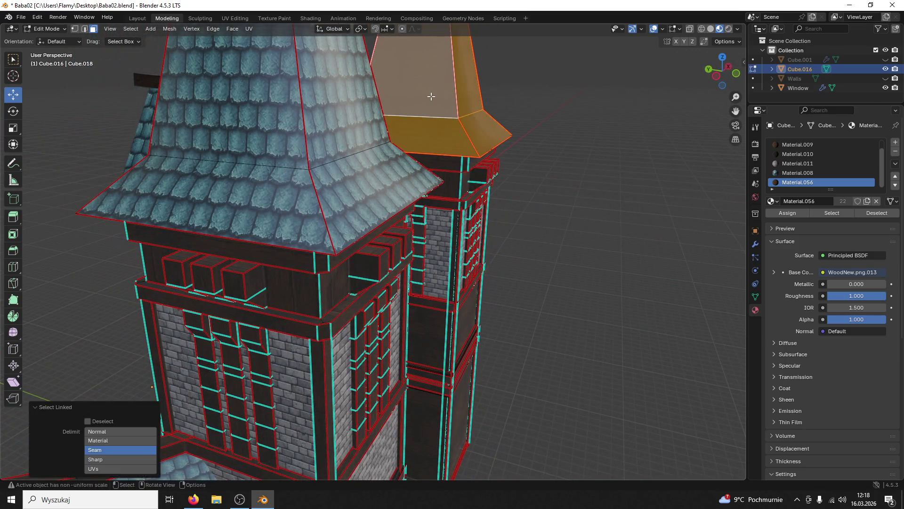
scroll(down, 3)
drag(431, 96, 356, 99)
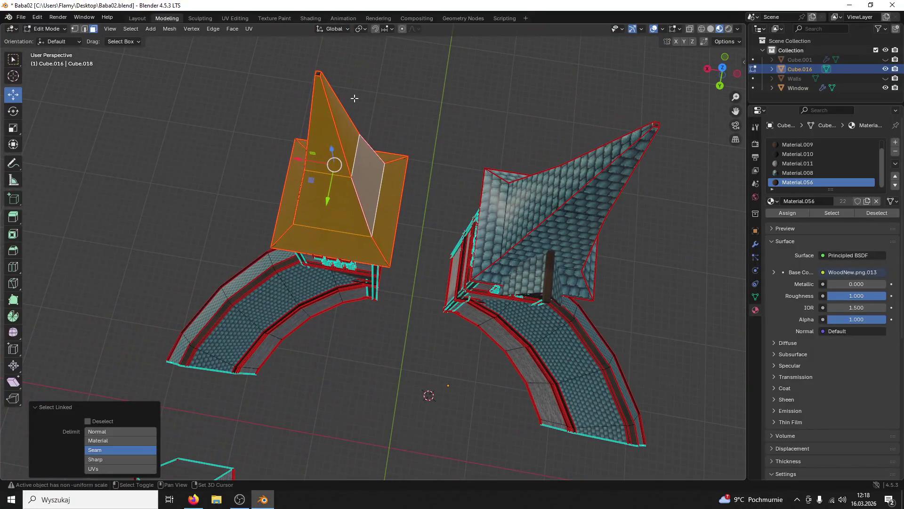
click(319, 72)
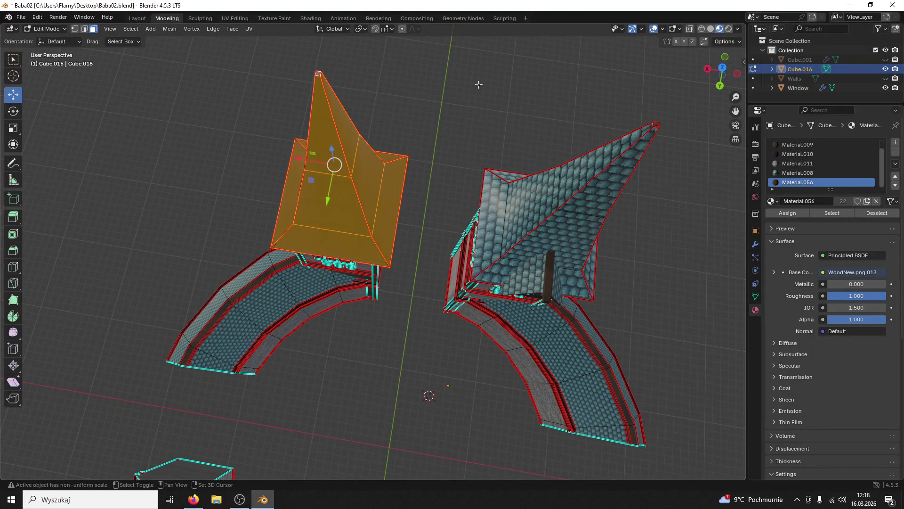
click(656, 123)
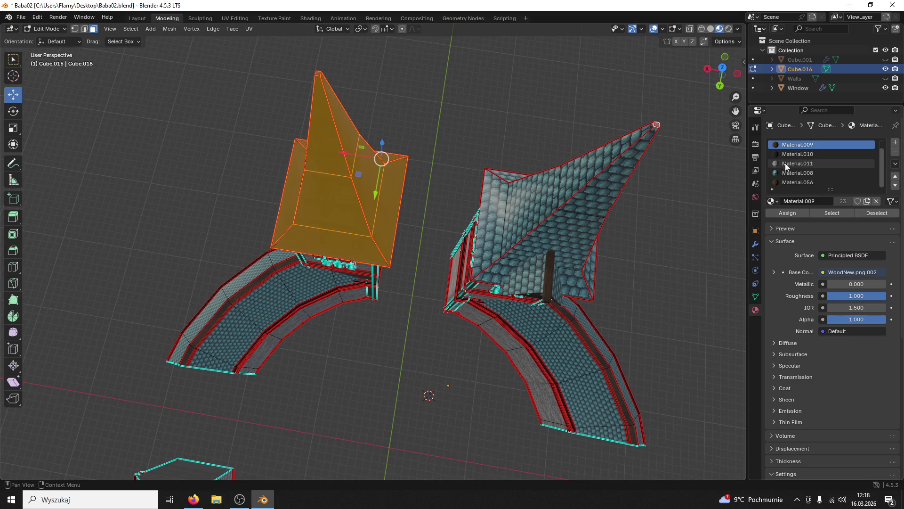
click(798, 173)
click(788, 213)
Step: Assign the brick material to the triangular face under the tower and linked right-tower faces
drag(556, 198, 517, 181)
scroll(up, 3)
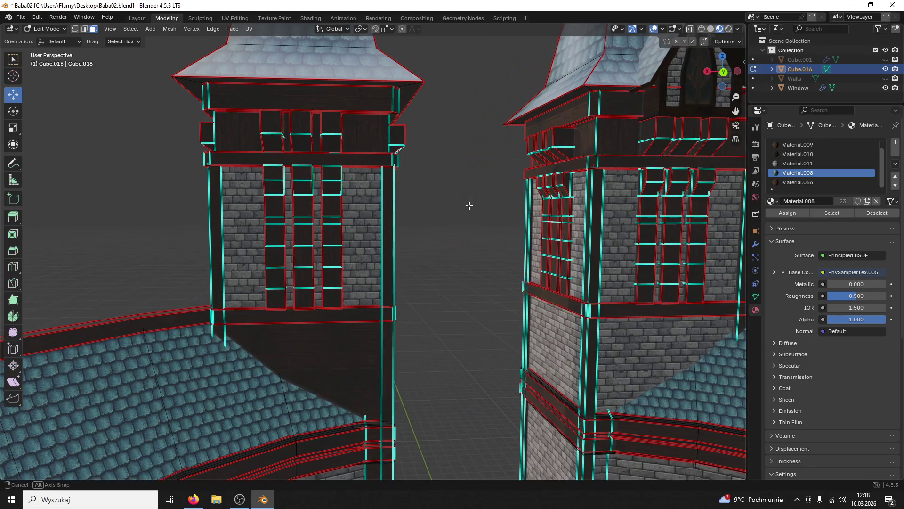
click(301, 358)
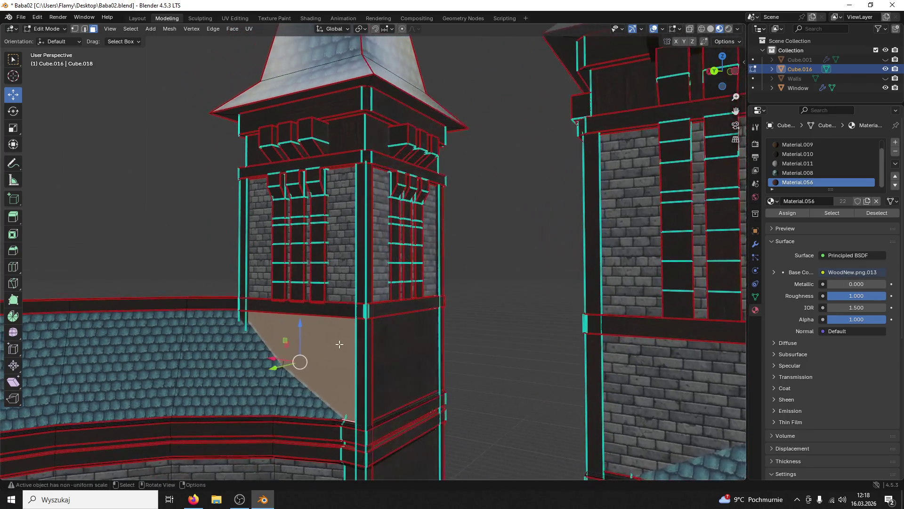
key(l)
click(421, 342)
key(l)
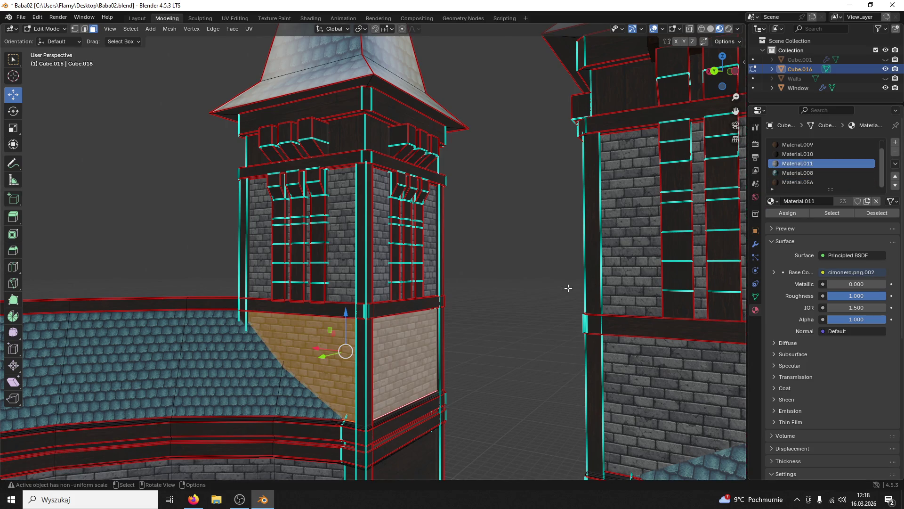
click(793, 213)
Step: Select the window sill and right pillar strips, checking DarkerWood Material.010 against Material.056
drag(504, 307, 400, 376)
scroll(up, 3)
click(401, 375)
scroll(down, 3)
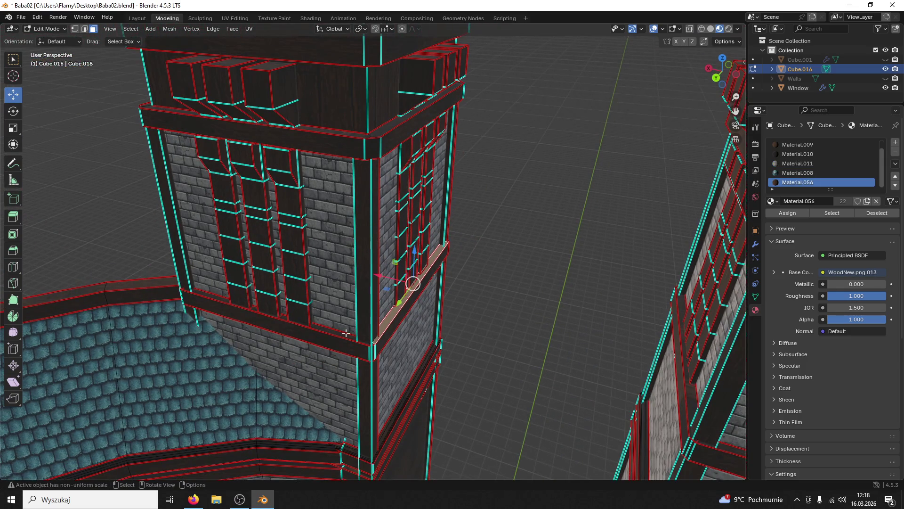
click(339, 333)
key(l)
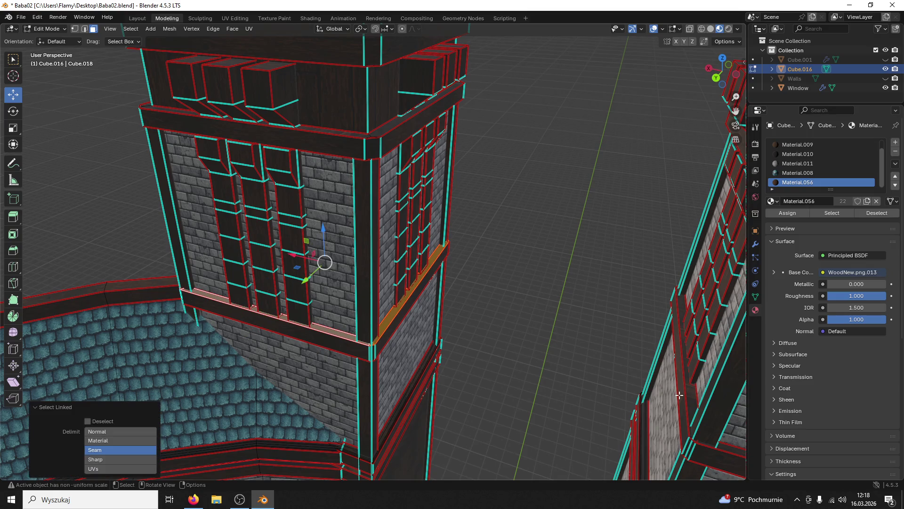
click(694, 399)
key(l)
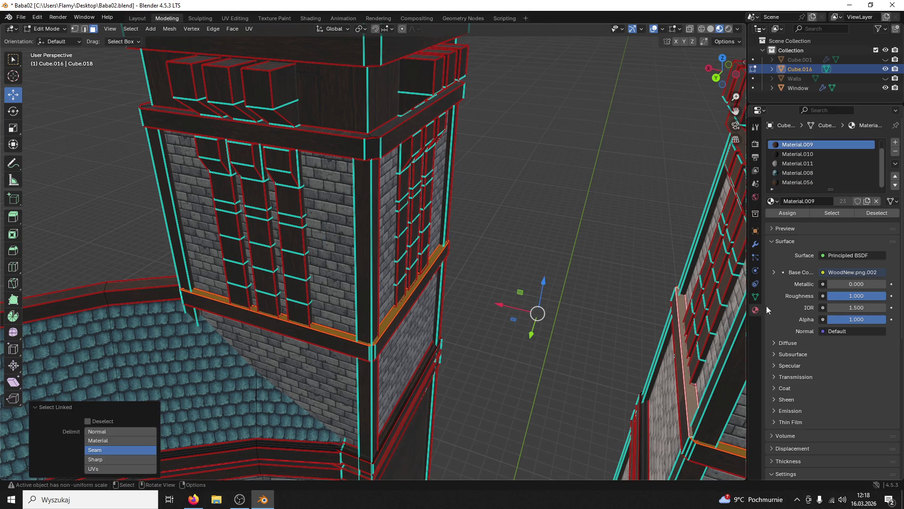
click(794, 155)
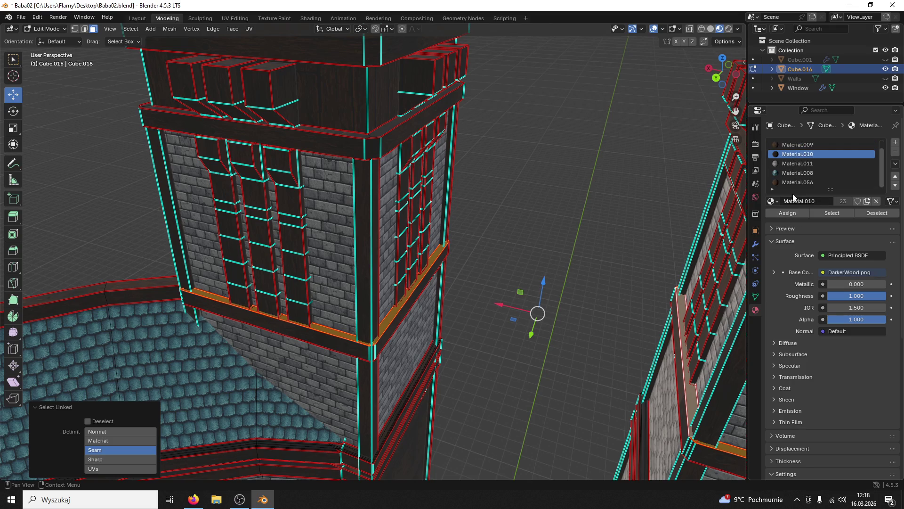
click(793, 182)
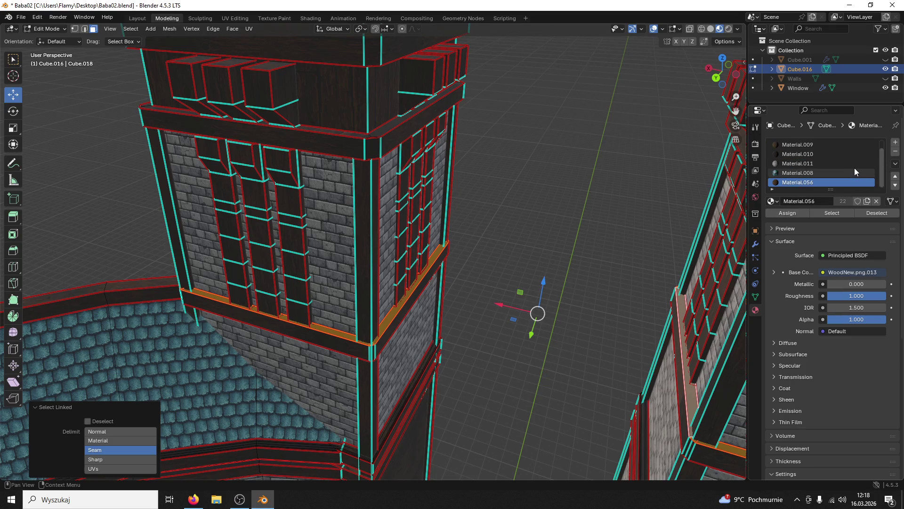
click(895, 152)
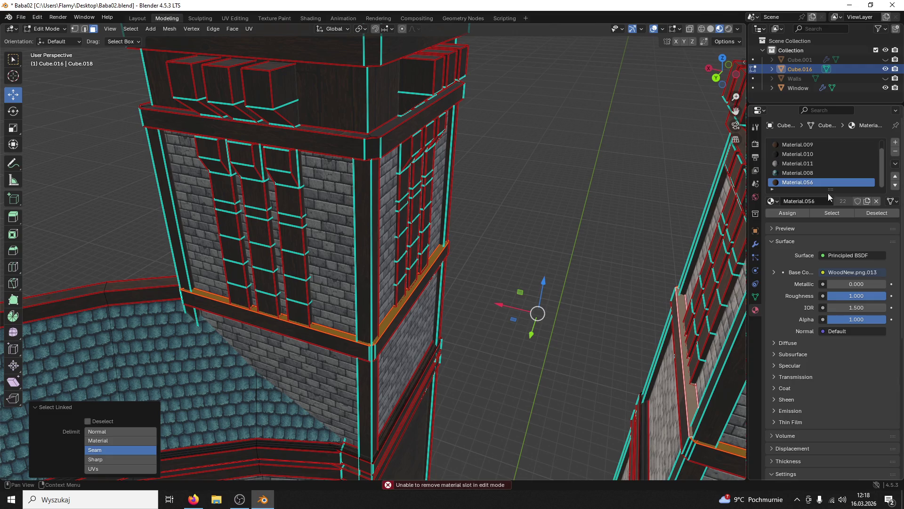
Step: Remove the Material.056 slot in Object Mode, then return to Edit Mode
click(47, 29)
click(44, 37)
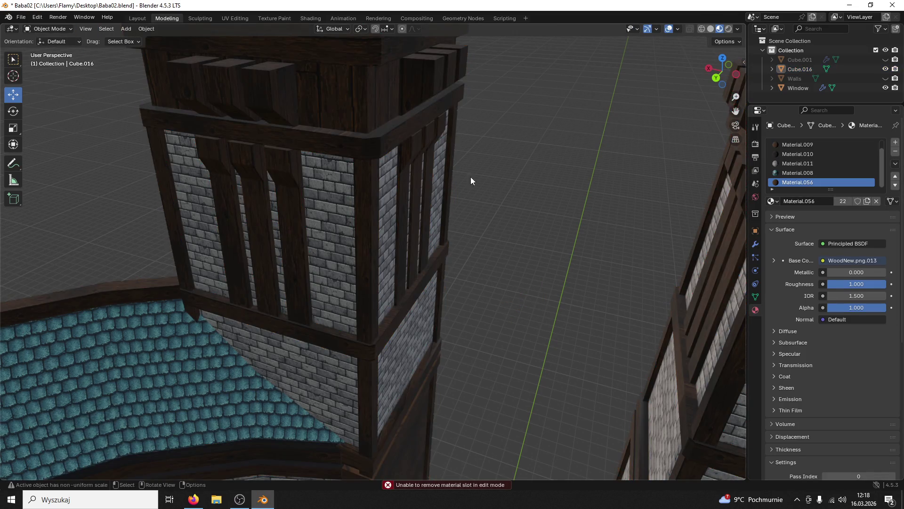
click(895, 152)
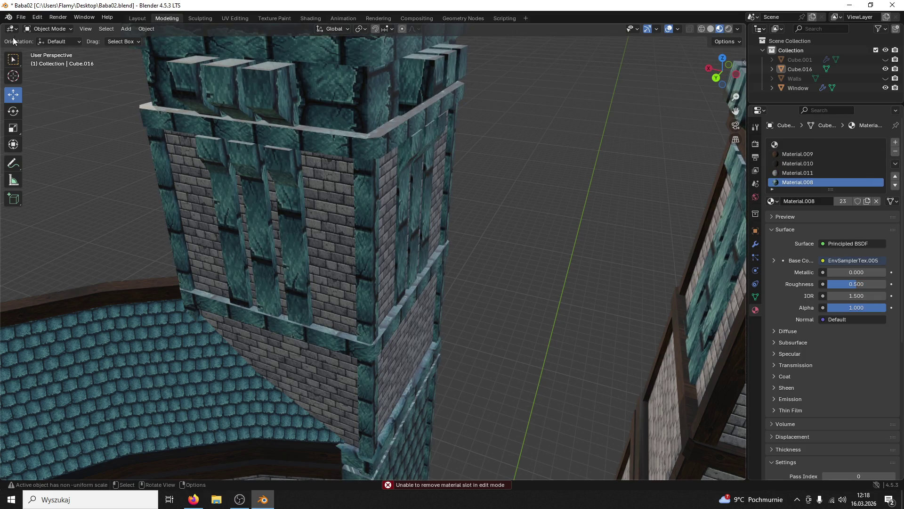
click(47, 28)
click(46, 50)
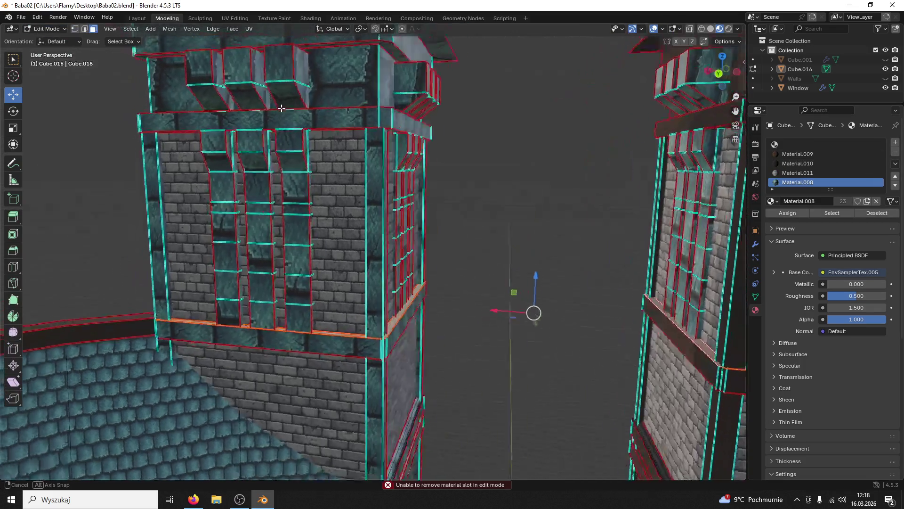
Step: Select the left tower's upper band faces, undo back before the slot removal, and rename Material.009
click(356, 159)
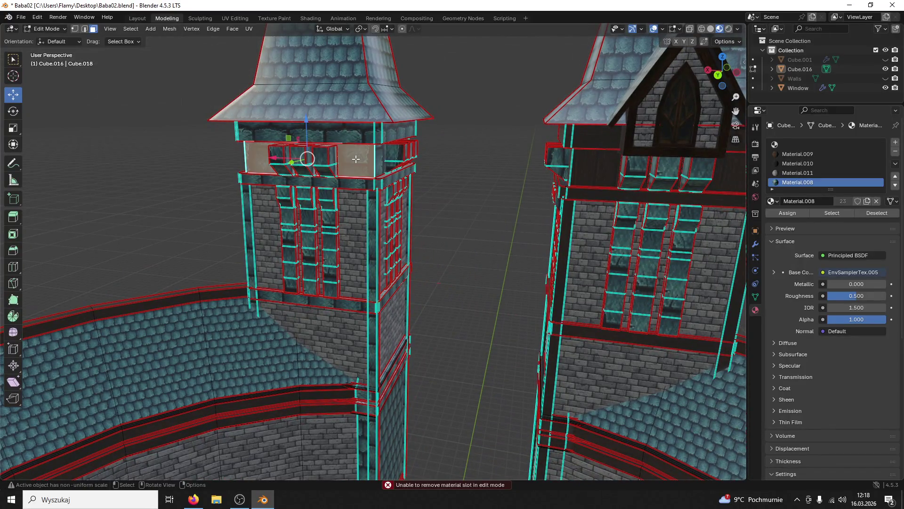
drag(356, 160, 363, 143)
key(ctrl+l)
click(354, 133)
key(ctrl+l)
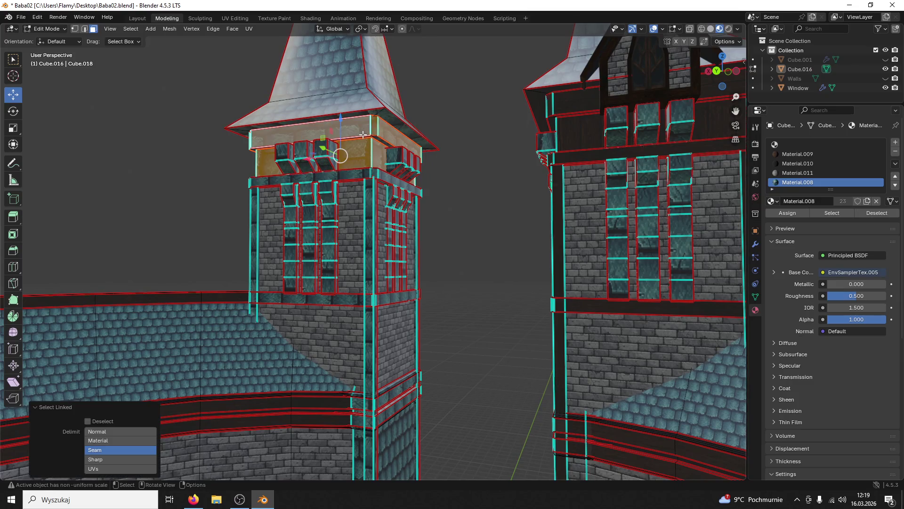
click(393, 151)
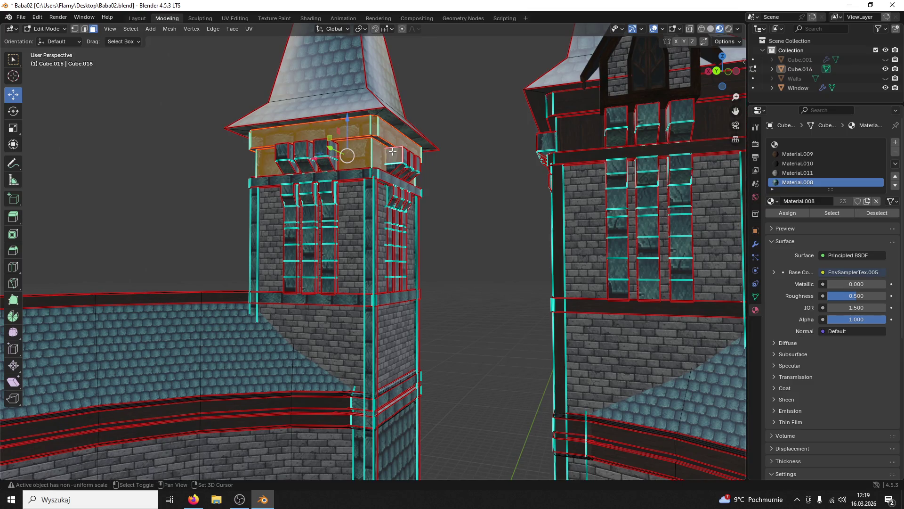
key(ctrl+z)
key(ctrl+z)
key(ctrl+z)
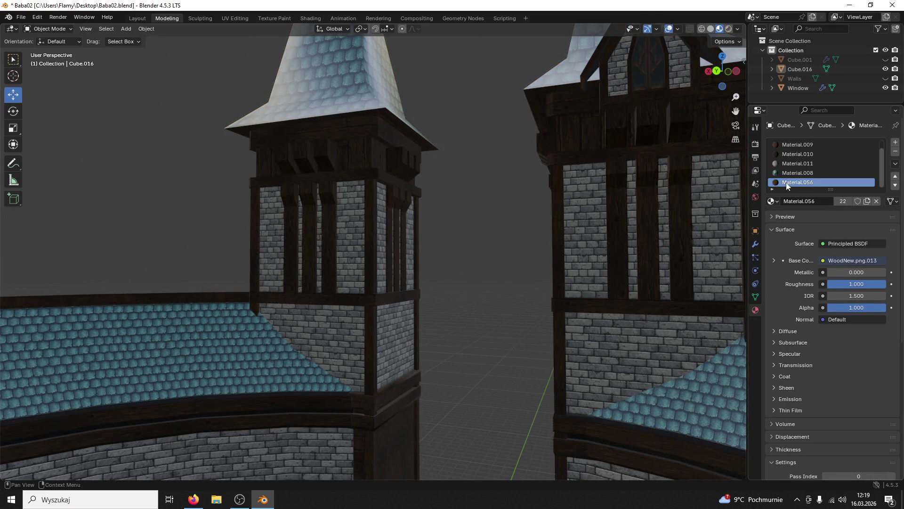
click(813, 145)
Step: Cancel the rename, compare the Material.009 and Material.056 slots, and make Material.056 active
key(Escape)
click(794, 145)
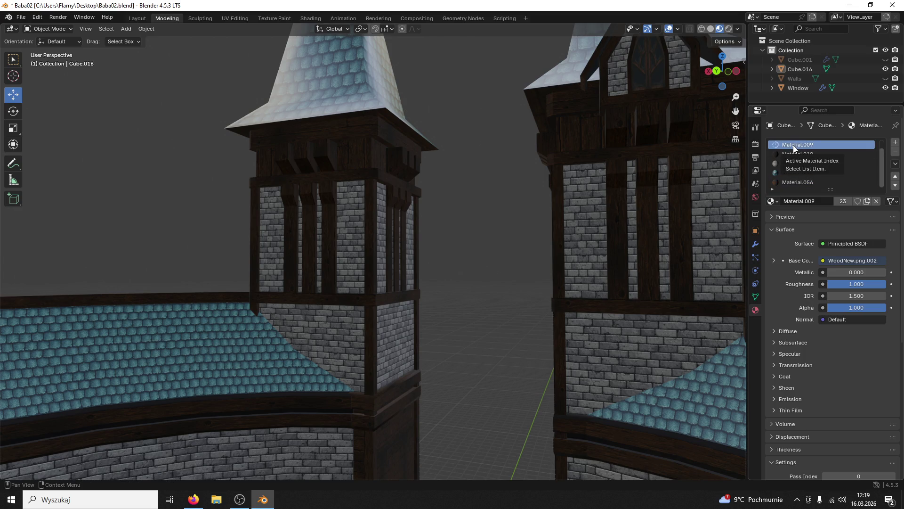
click(798, 183)
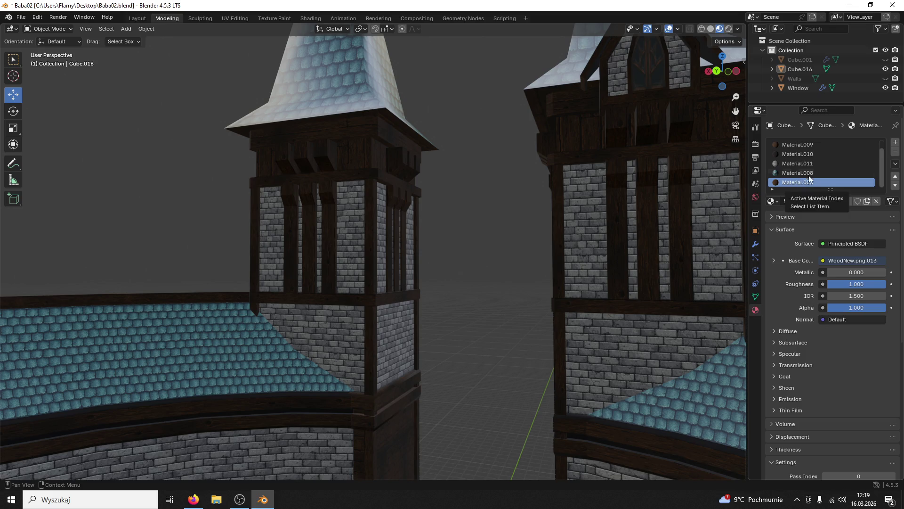
click(843, 143)
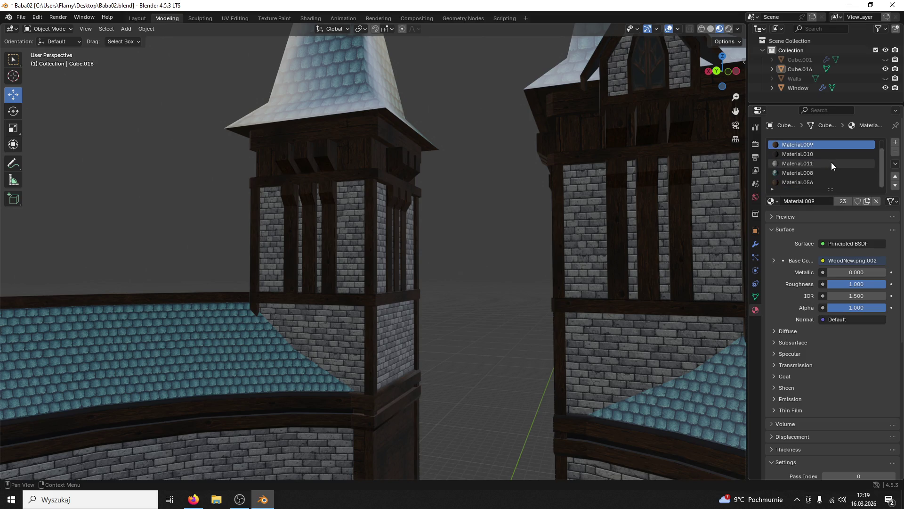
double_click(813, 183)
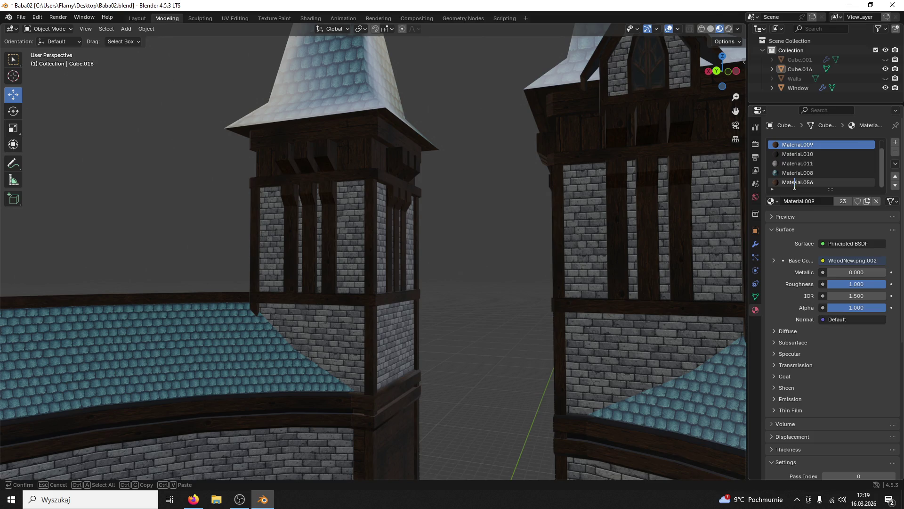
click(802, 182)
Step: Swap the Material.056 slot's material to Material.009 and orbit to view both towers
click(780, 201)
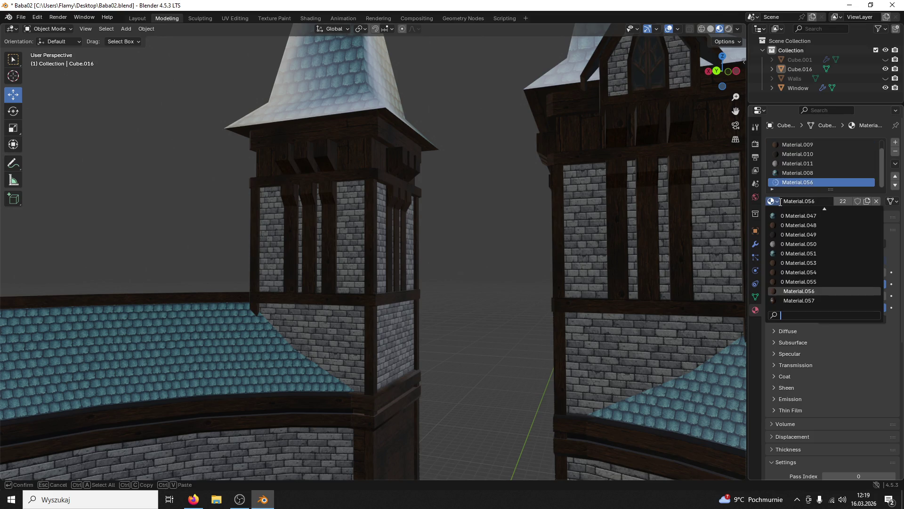
scroll(up, 3)
scroll(up, 3)
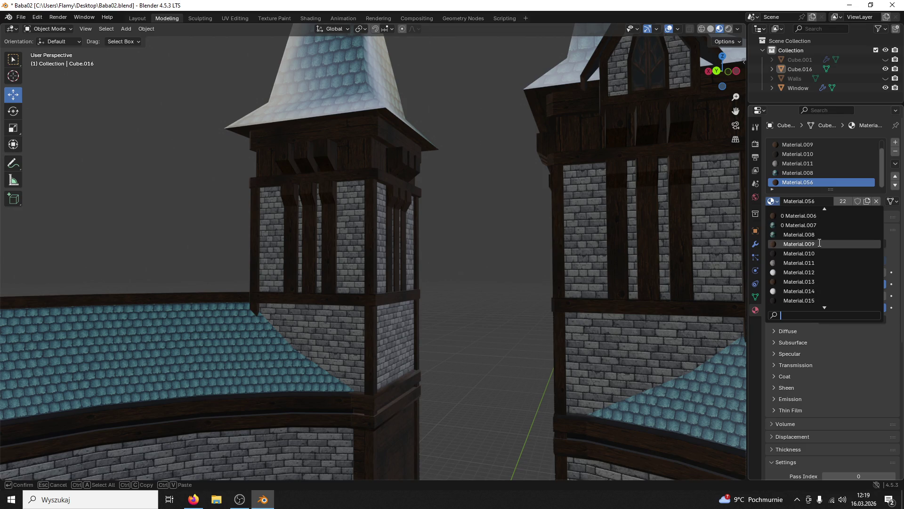
click(818, 247)
drag(445, 209, 415, 323)
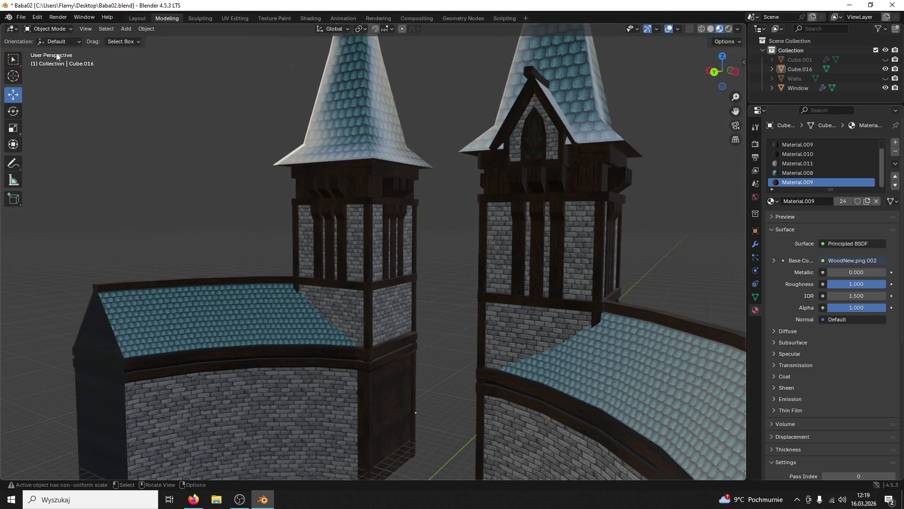
click(47, 29)
Step: In Edit Mode, assign Material.011 to the linked doorway wall faces
click(45, 41)
click(391, 395)
scroll(up, 3)
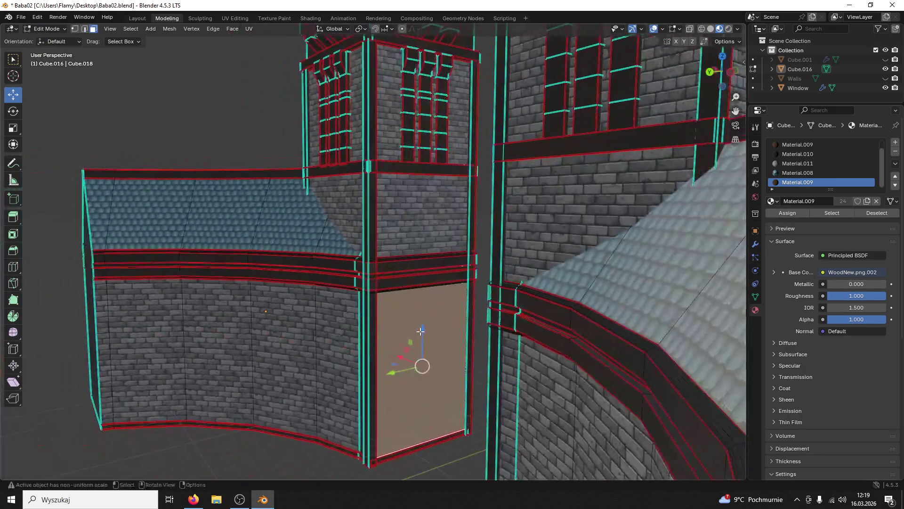
key(l)
click(798, 163)
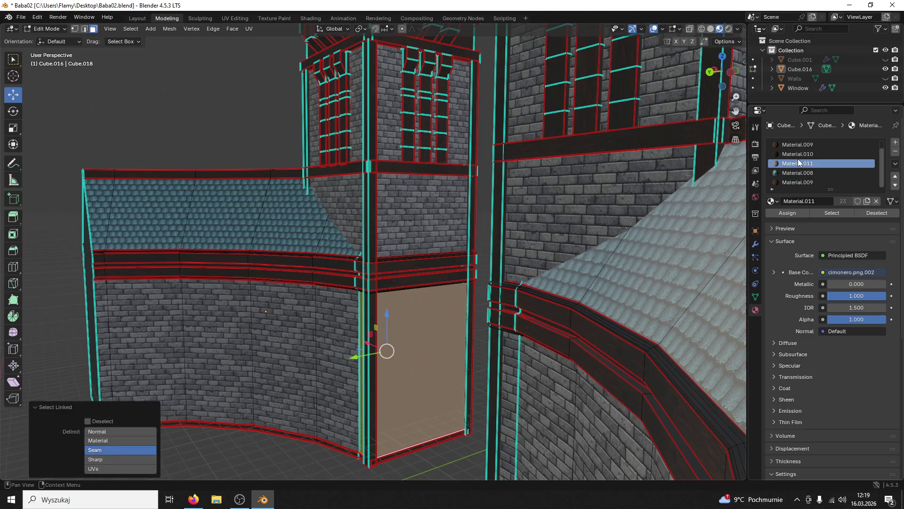
drag(512, 333, 786, 200)
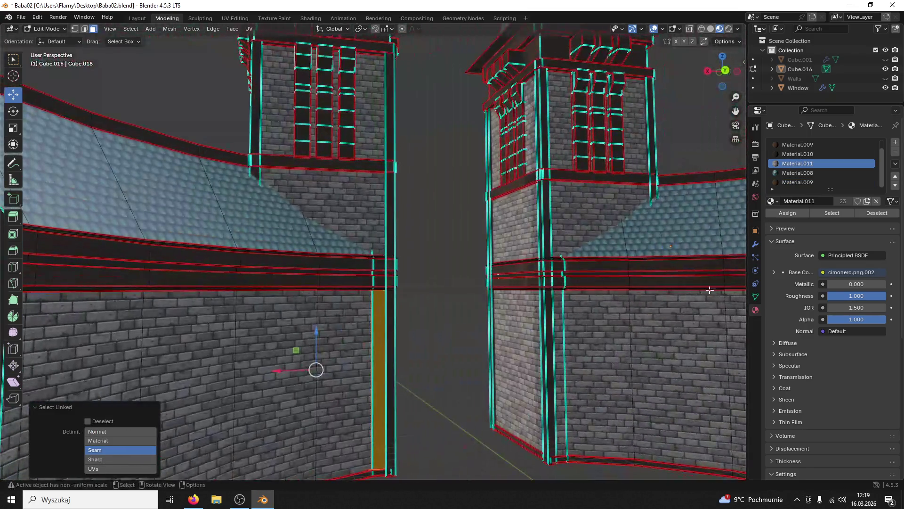
click(786, 213)
Step: Assign the darker wood Material.010 to the inner beam and upper beam strip
scroll(up, 3)
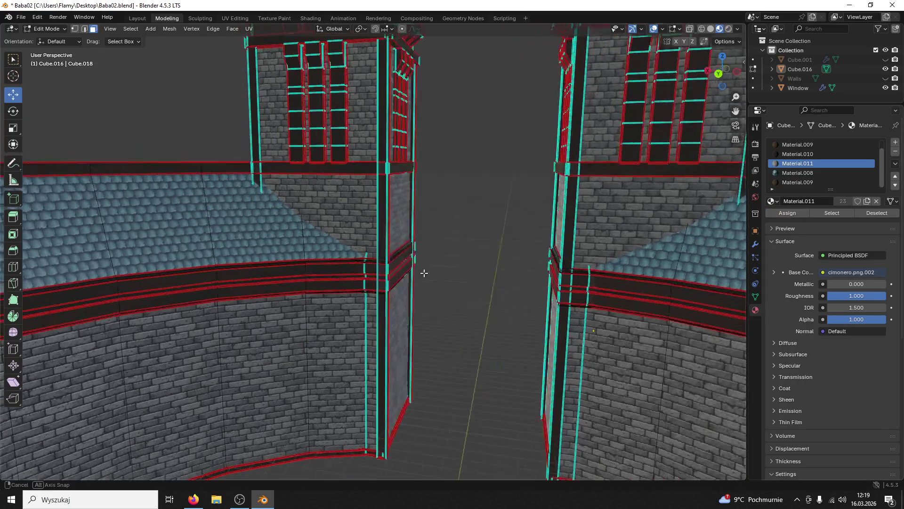
drag(434, 285, 484, 251)
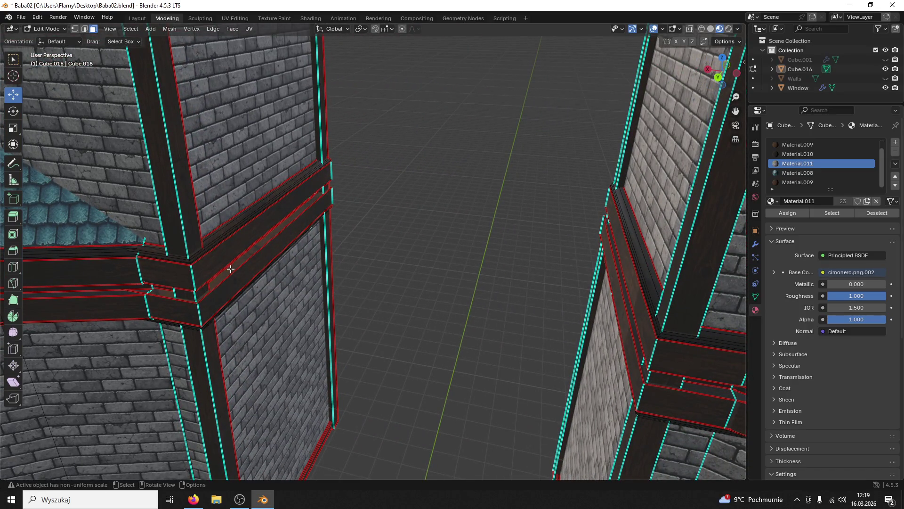
click(230, 269)
key(l)
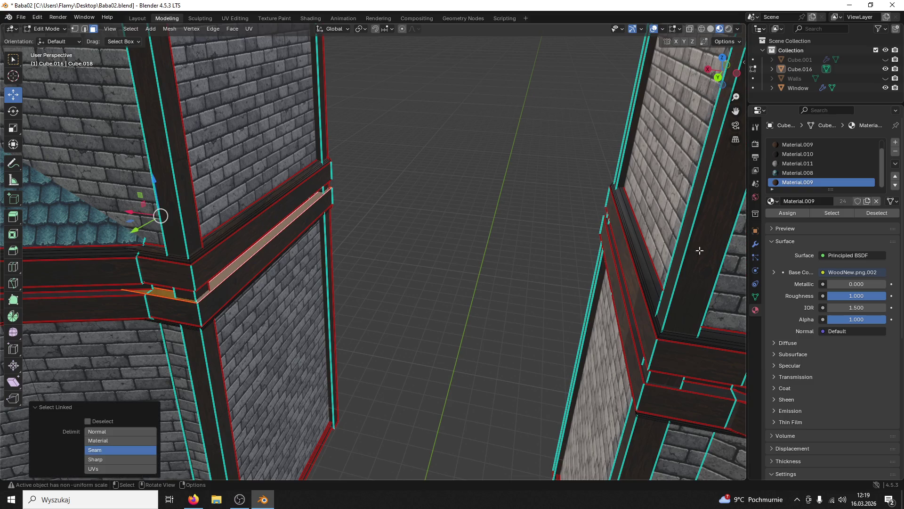
click(796, 154)
click(784, 214)
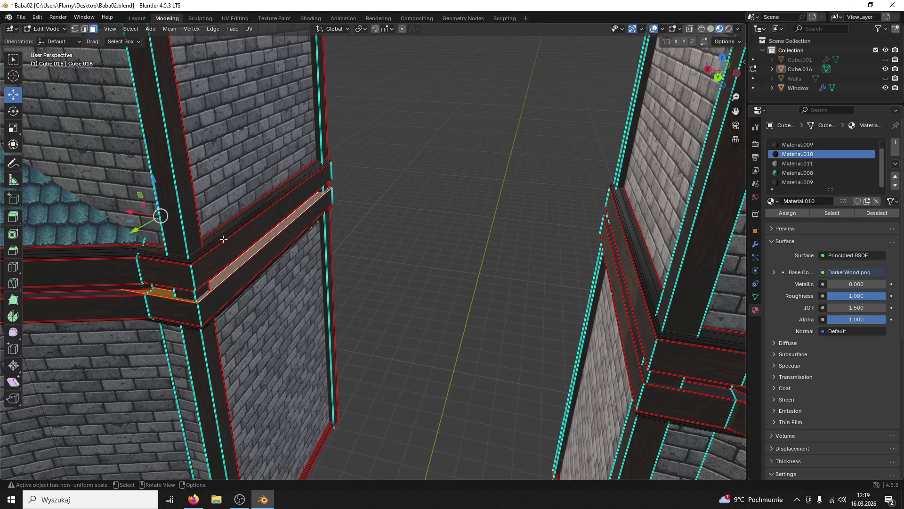
click(221, 232)
key(l)
click(784, 155)
click(776, 213)
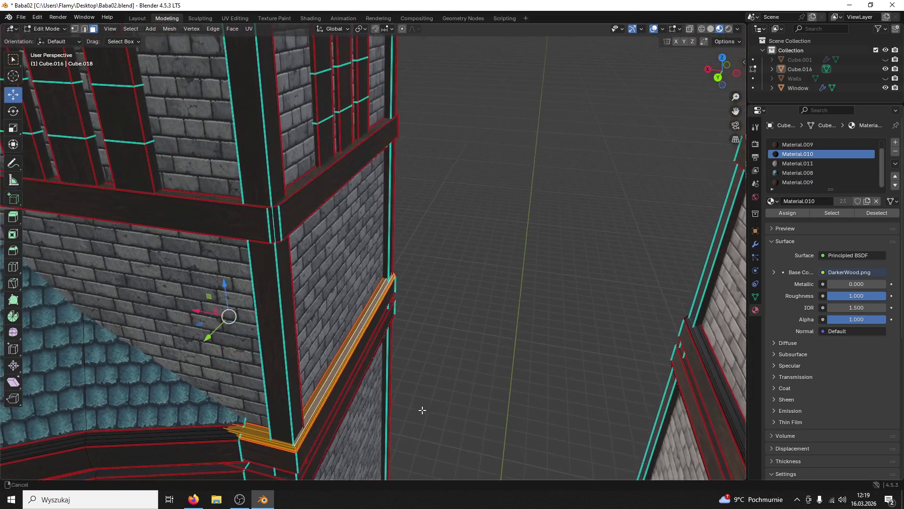
Step: Assign Material.010 to the upper and upper-right linked beams
click(294, 187)
key(l)
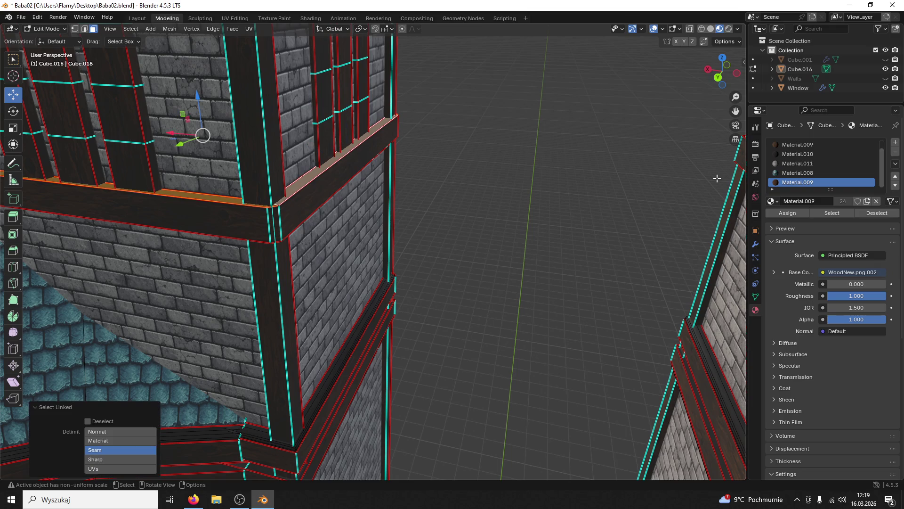
click(790, 155)
click(786, 212)
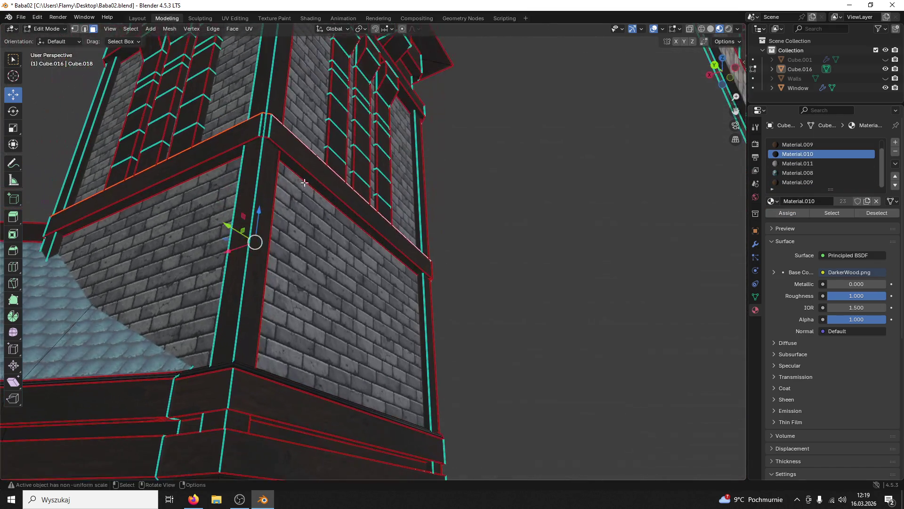
click(308, 182)
key(l)
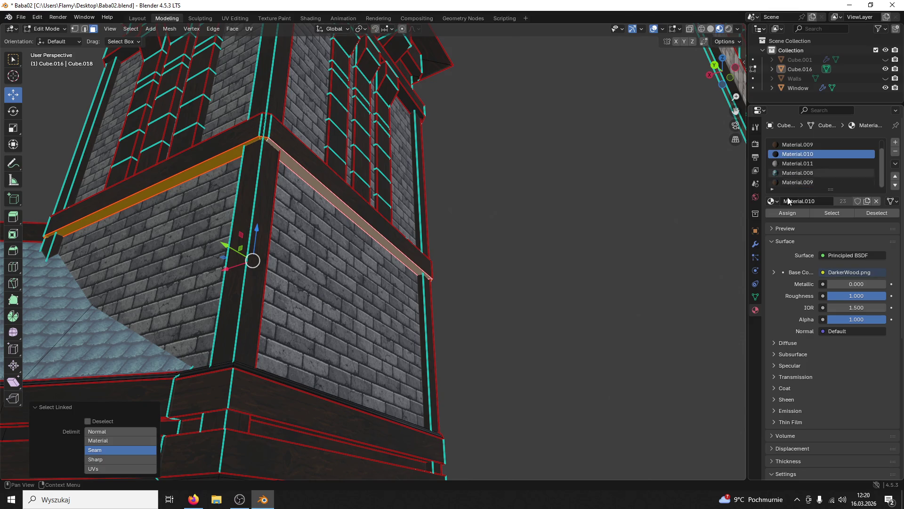
click(786, 213)
Step: Give a window frame face Material.010, then clear the selection and reframe both towers
drag(416, 158, 595, 195)
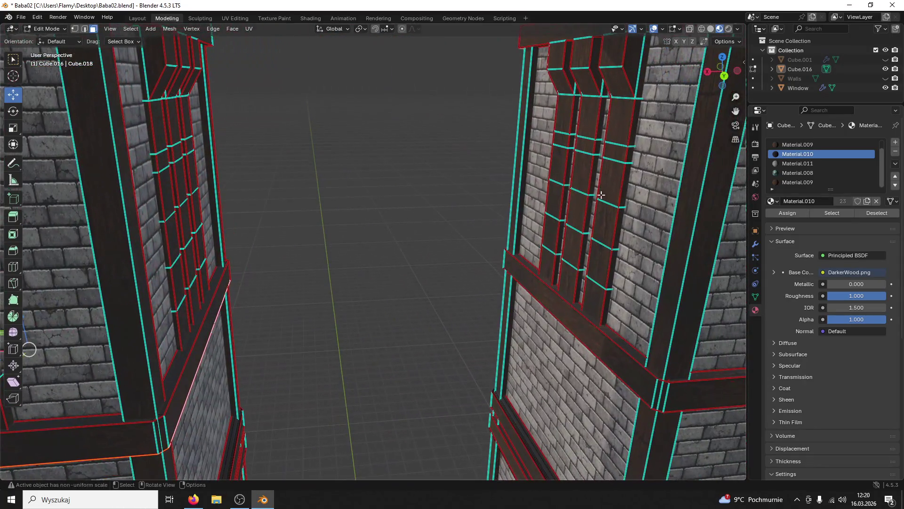
drag(506, 173, 453, 155)
click(482, 113)
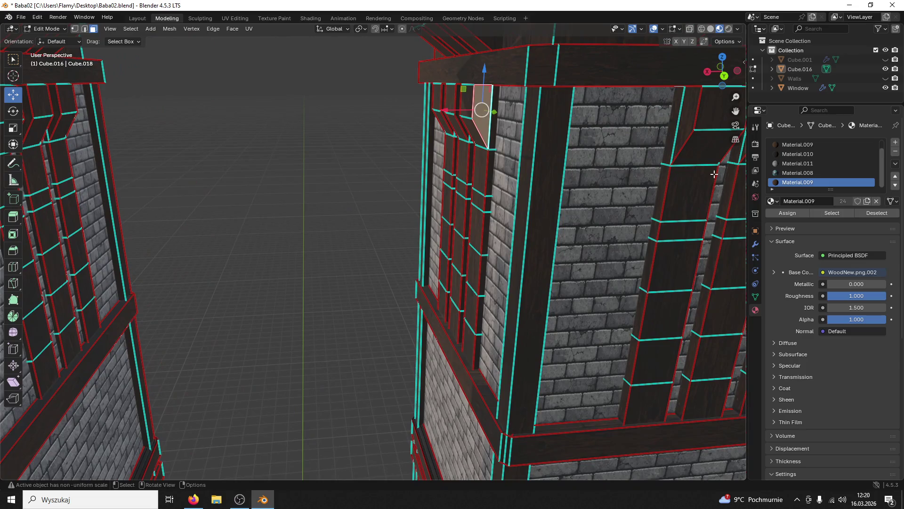
click(797, 154)
click(787, 213)
click(371, 226)
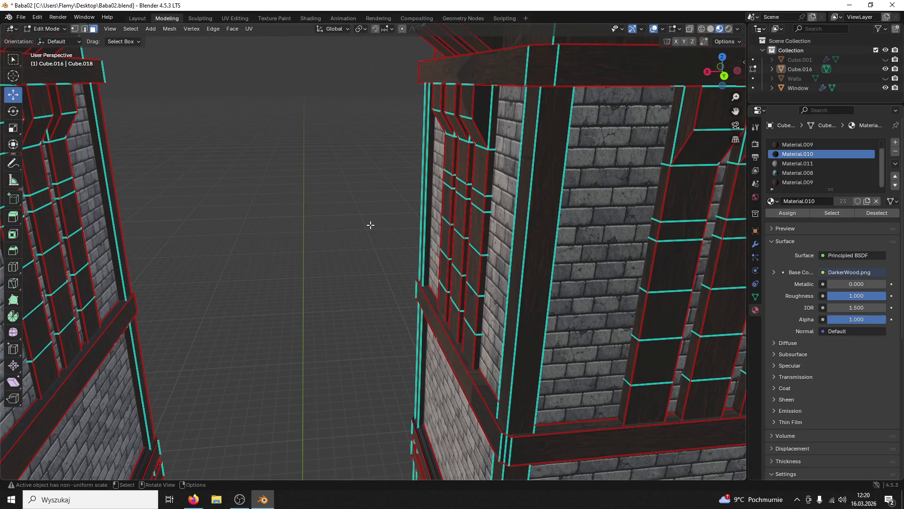
drag(371, 226, 349, 218)
key(ctrl+z)
drag(291, 206, 313, 226)
scroll(up, 3)
Step: Assign Material.010 to the linked window-sill and ledge faces
click(262, 362)
key(l)
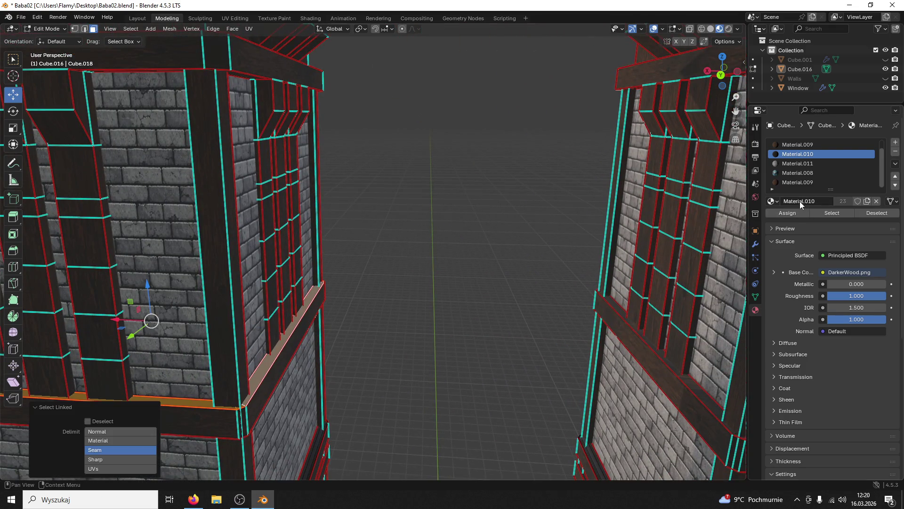
click(783, 213)
click(232, 108)
Step: Select the window-top faces on the upper, front and left walls
click(267, 113)
click(285, 116)
click(245, 69)
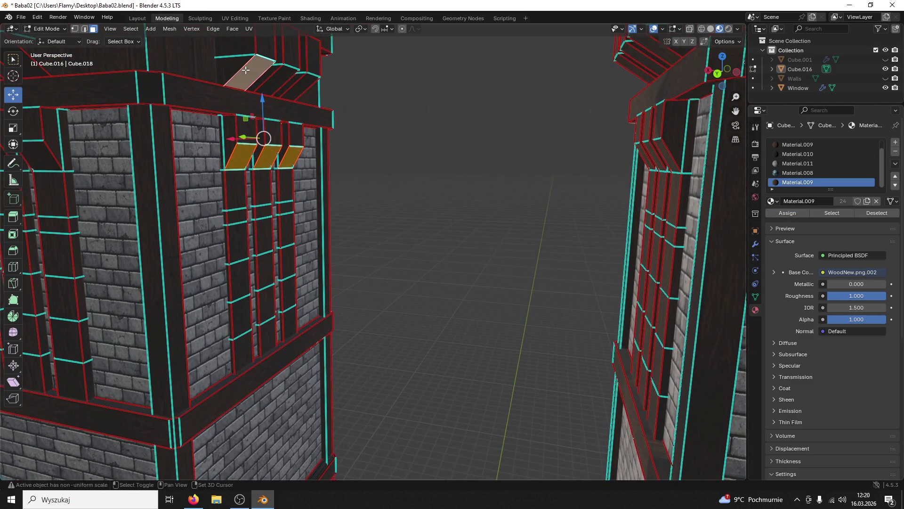
click(279, 77)
click(301, 86)
click(287, 181)
click(249, 179)
click(209, 177)
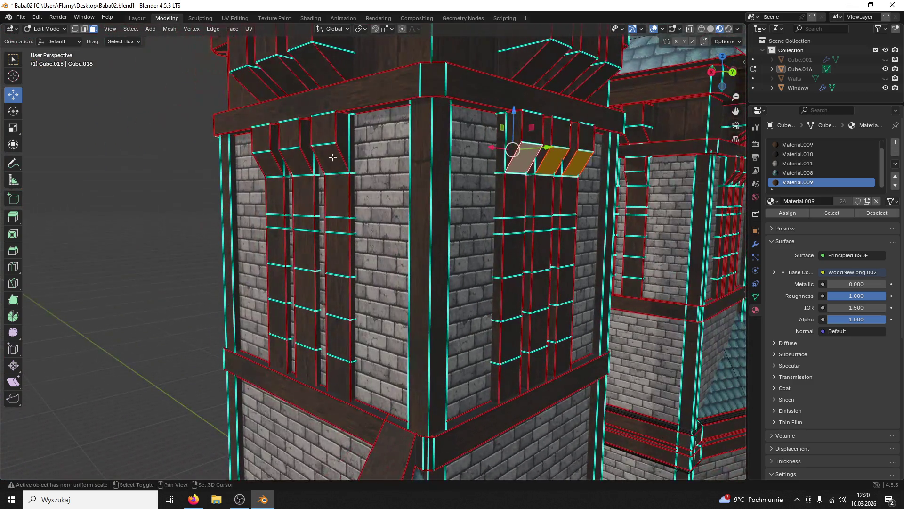
click(333, 156)
click(289, 160)
click(268, 163)
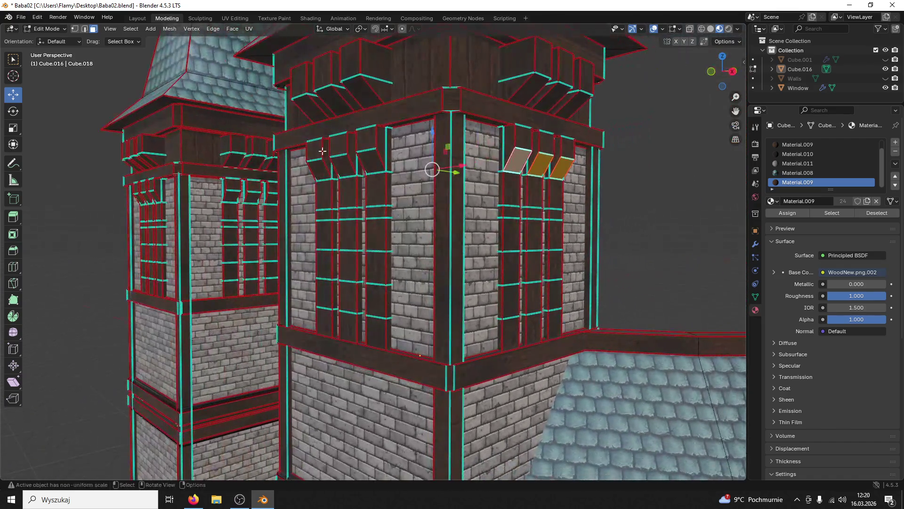
click(366, 163)
click(339, 165)
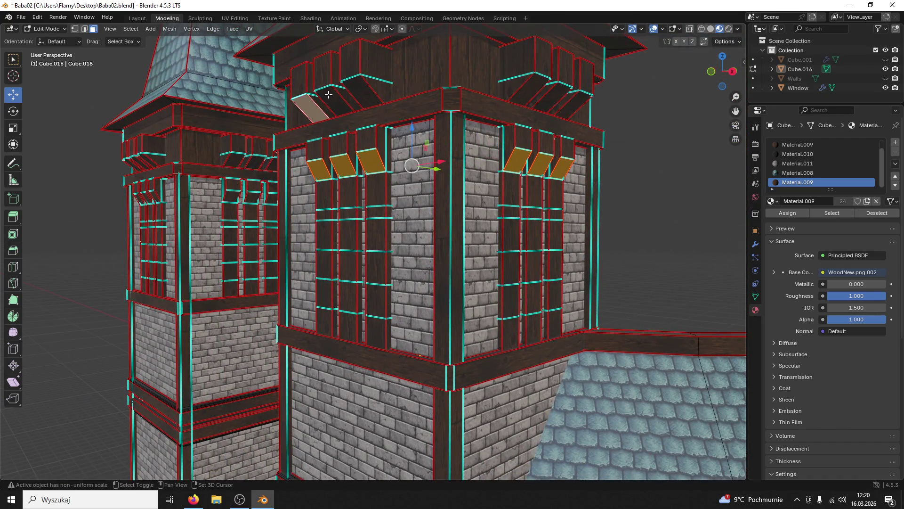
Step: Add the left and right bracket faces to the selection and pick the Material.010 slot
click(330, 95)
click(358, 89)
click(526, 93)
click(552, 98)
click(573, 104)
drag(572, 105, 442, 116)
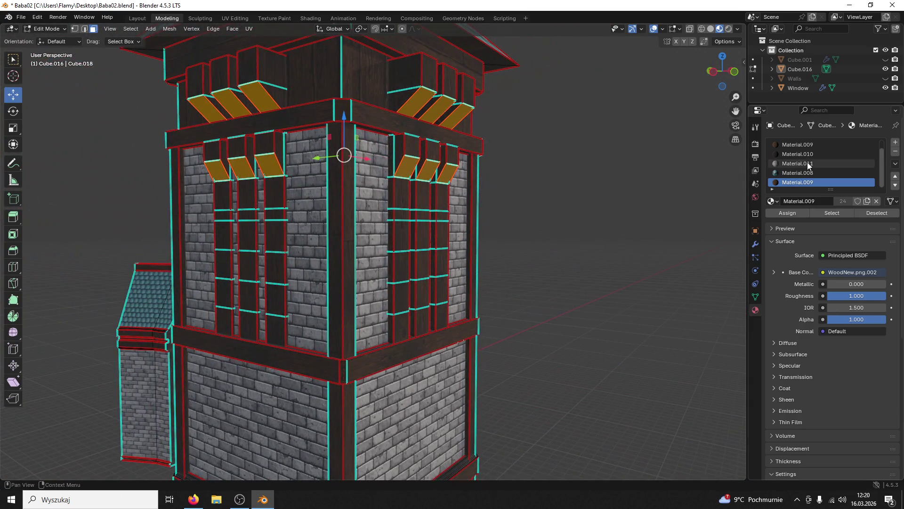
click(803, 154)
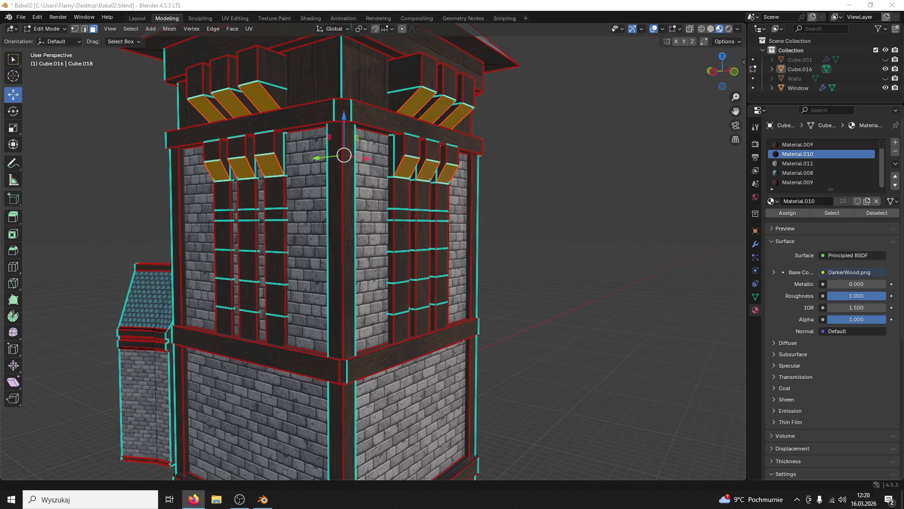
Step: Assign Material.010 to both towers' roof-edge bands, then clear the selection
drag(535, 214, 431, 109)
scroll(down, 3)
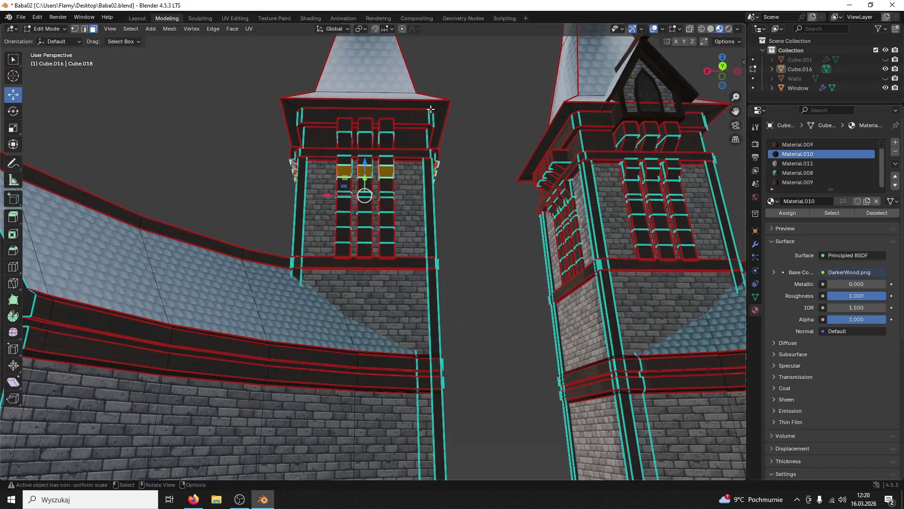
click(441, 105)
key(ctrl+l)
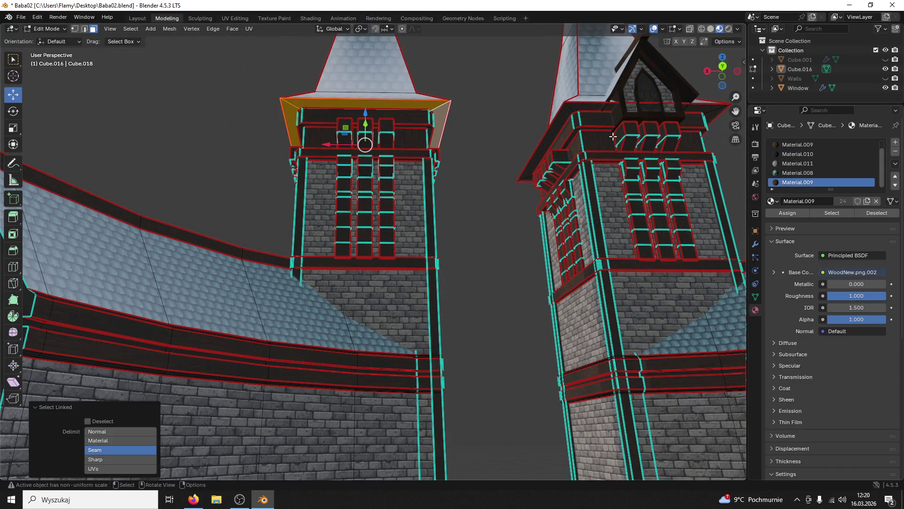
click(567, 116)
key(ctrl+l)
click(798, 154)
click(784, 210)
key(alt+a)
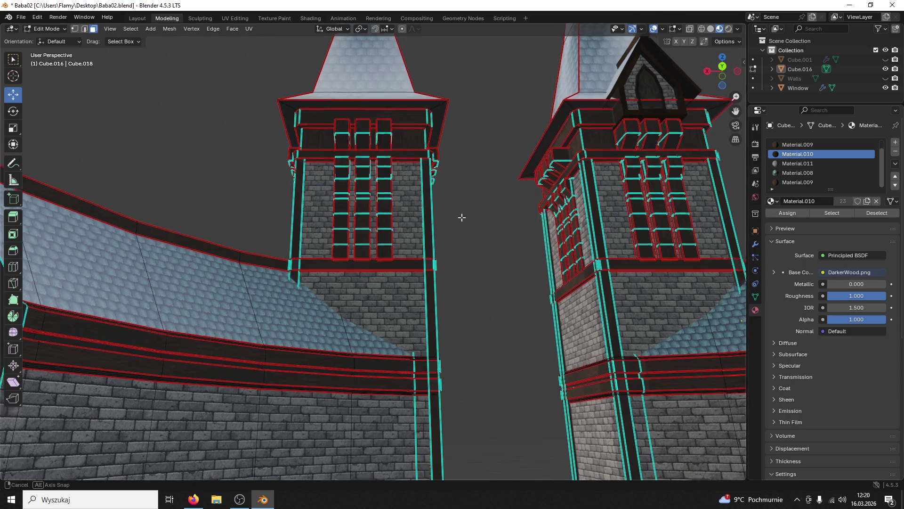